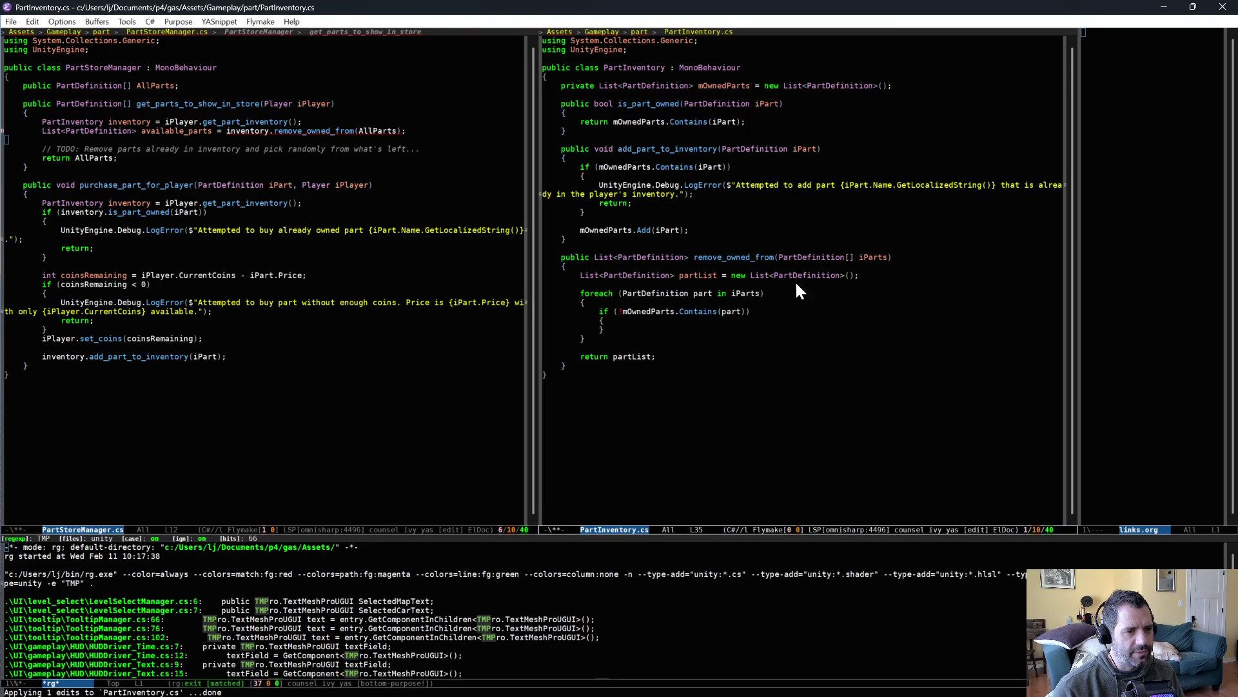
Add partList.Add(part); inside remove_owned_from's if block and save PartInventory.cs
left_click_drag(778, 257, 893, 257)
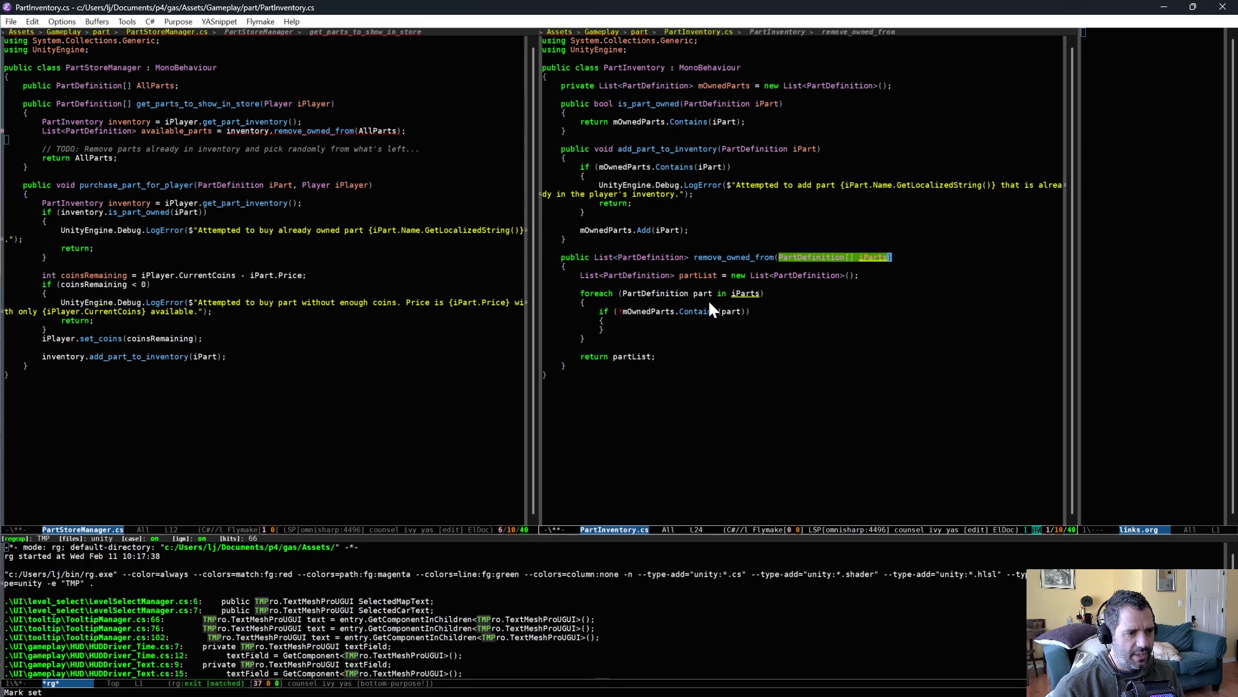
left_click(677, 321)
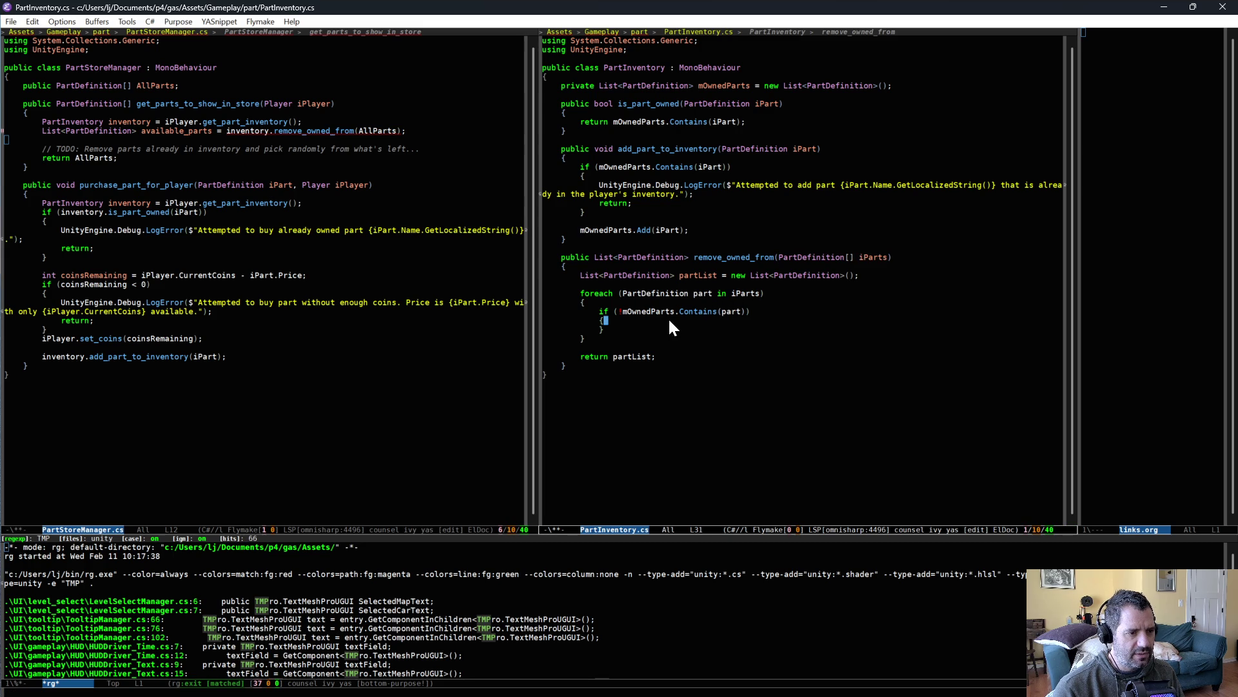
key("Return")
type("part")
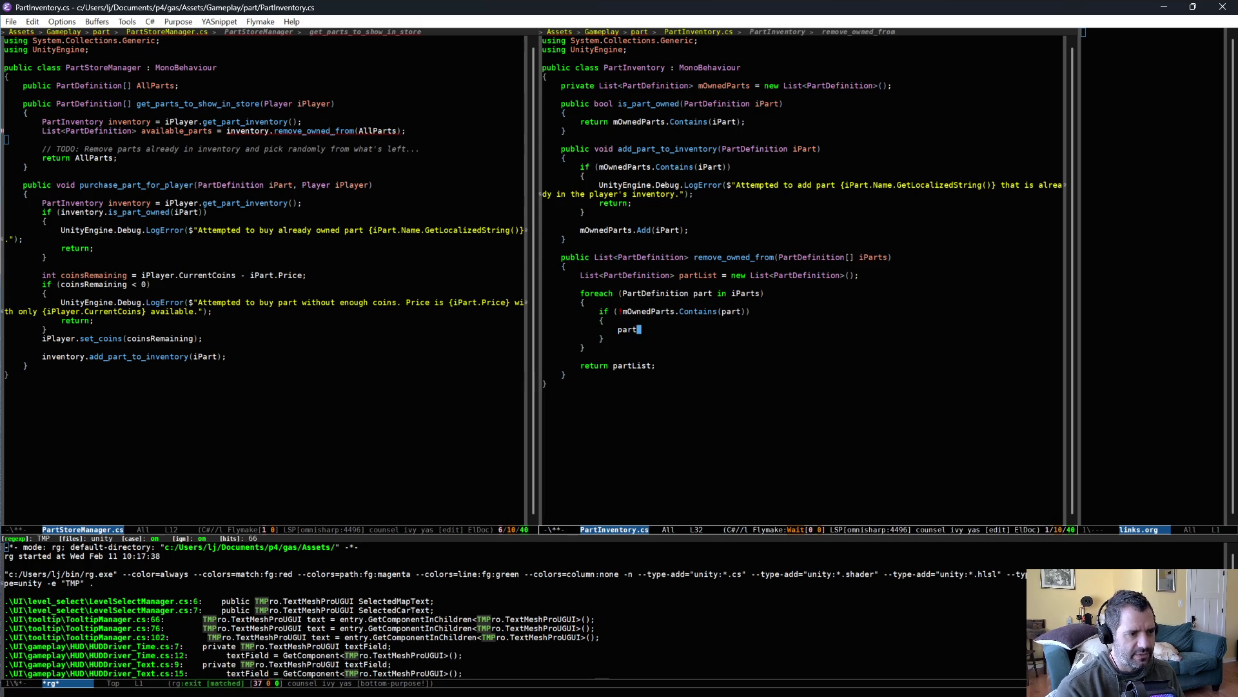
type("List.Add(part);")
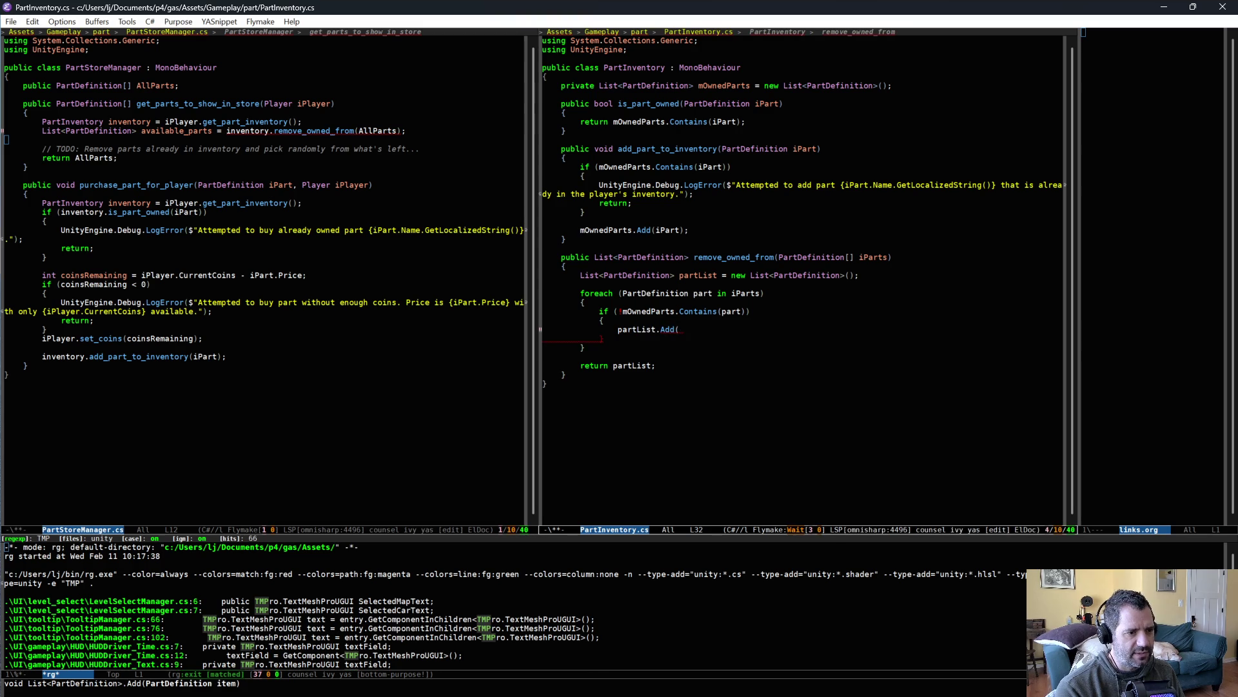
key("ctrl+x")
key("ctrl+s")
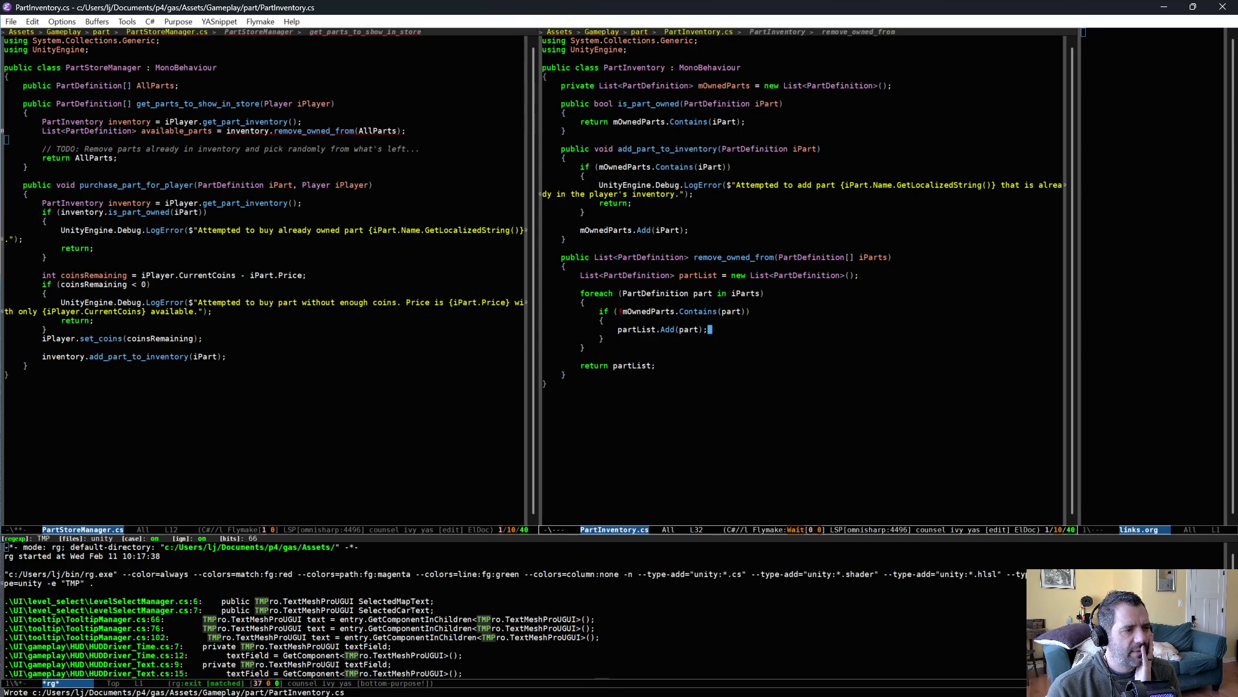
Switch to PartStoreManager.cs and check the blank line after the loop
left_click(377, 131)
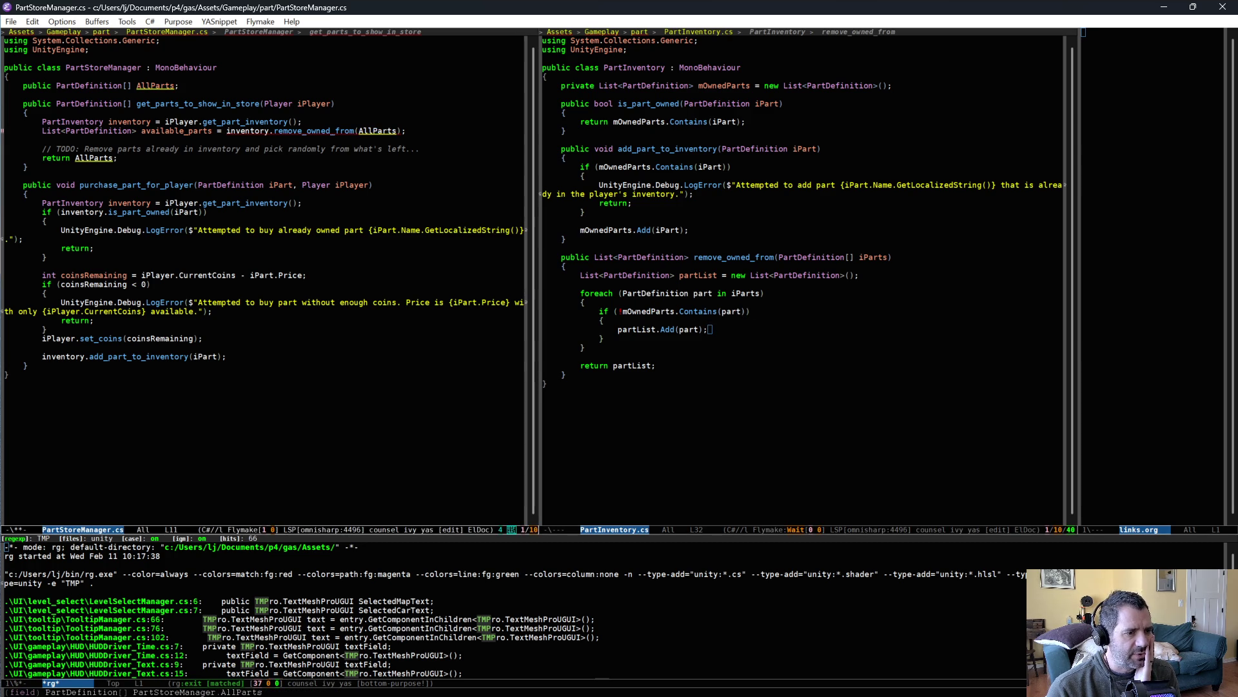
left_click(698, 359)
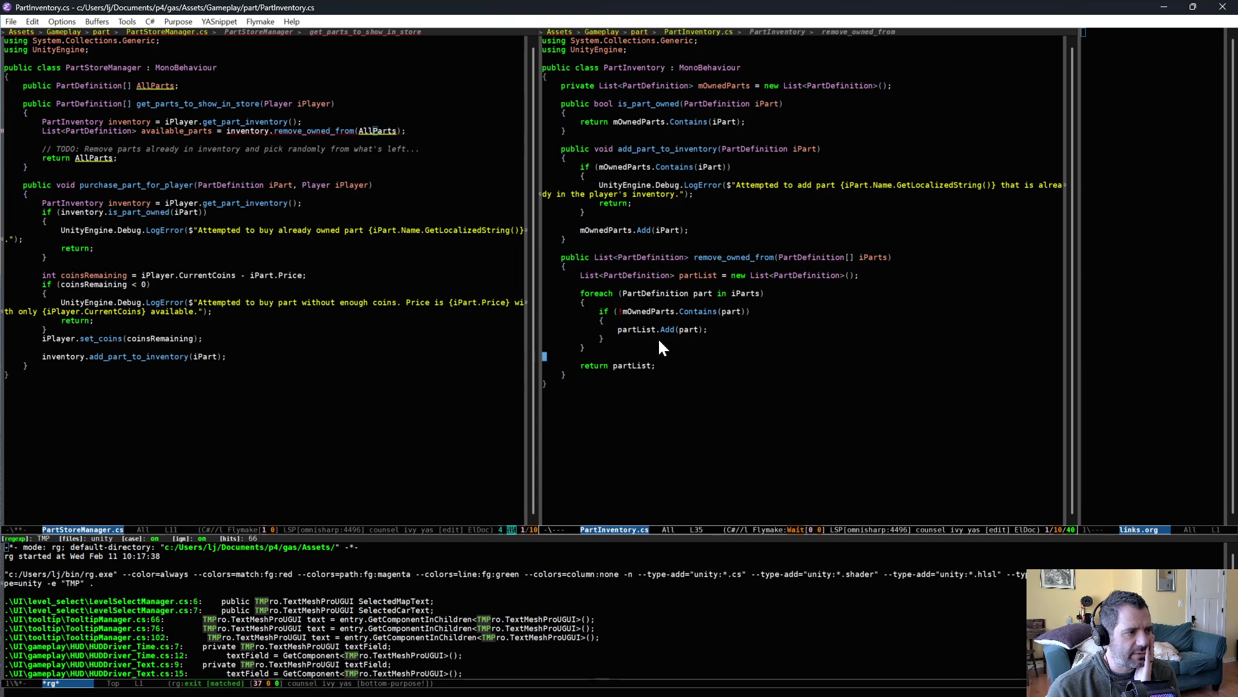
left_click(416, 130)
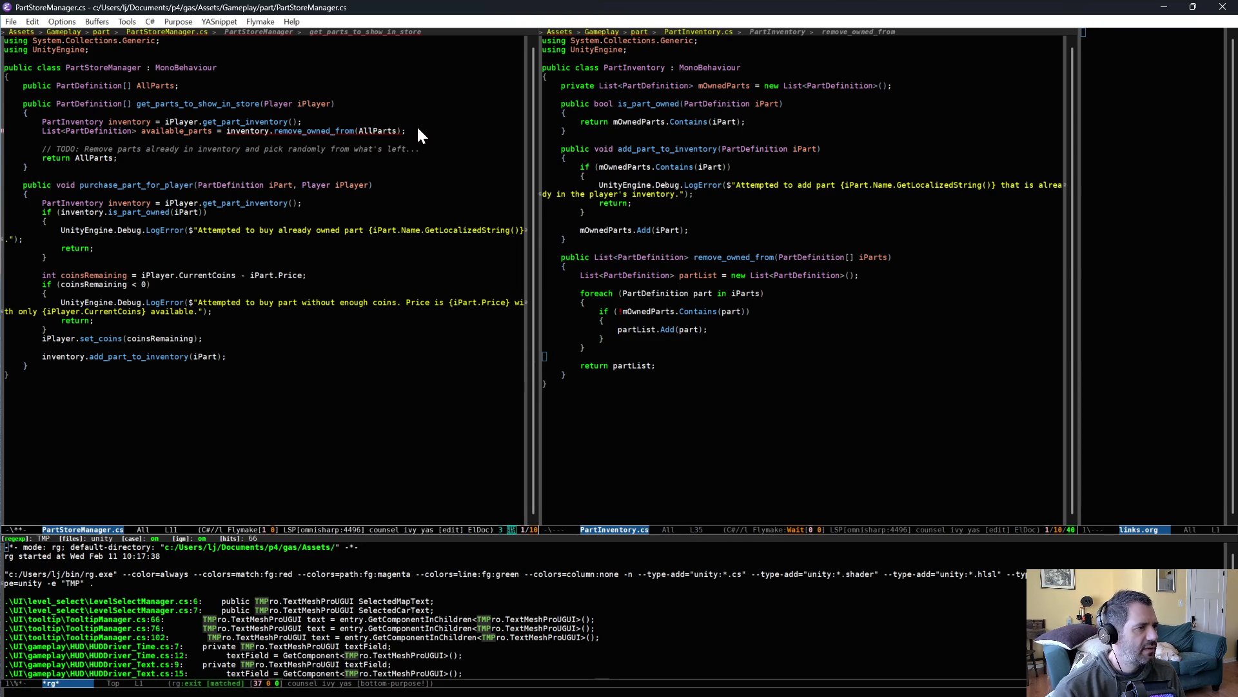
Tidy the blank lines after line 11 of PartStoreManager.cs and save it
key("Return")
key("ctrl+x")
key("ctrl+s")
key("BackSpace")
Change 'return AllParts;' to 'return available_parts.ToArray();', save, and switch to Unity to recompile
key("Down")
key("Down")
key("Down")
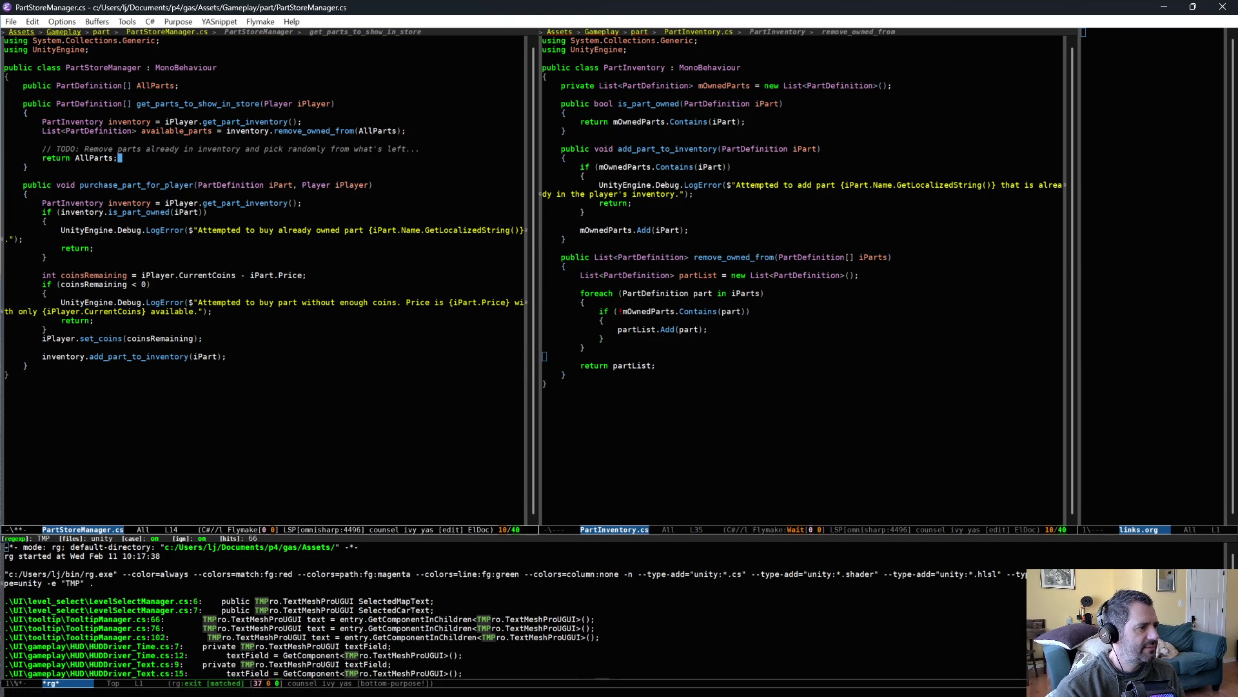
key("BackSpace")
key("BackSpace")
key("BackSpace")
type("available_parts.")
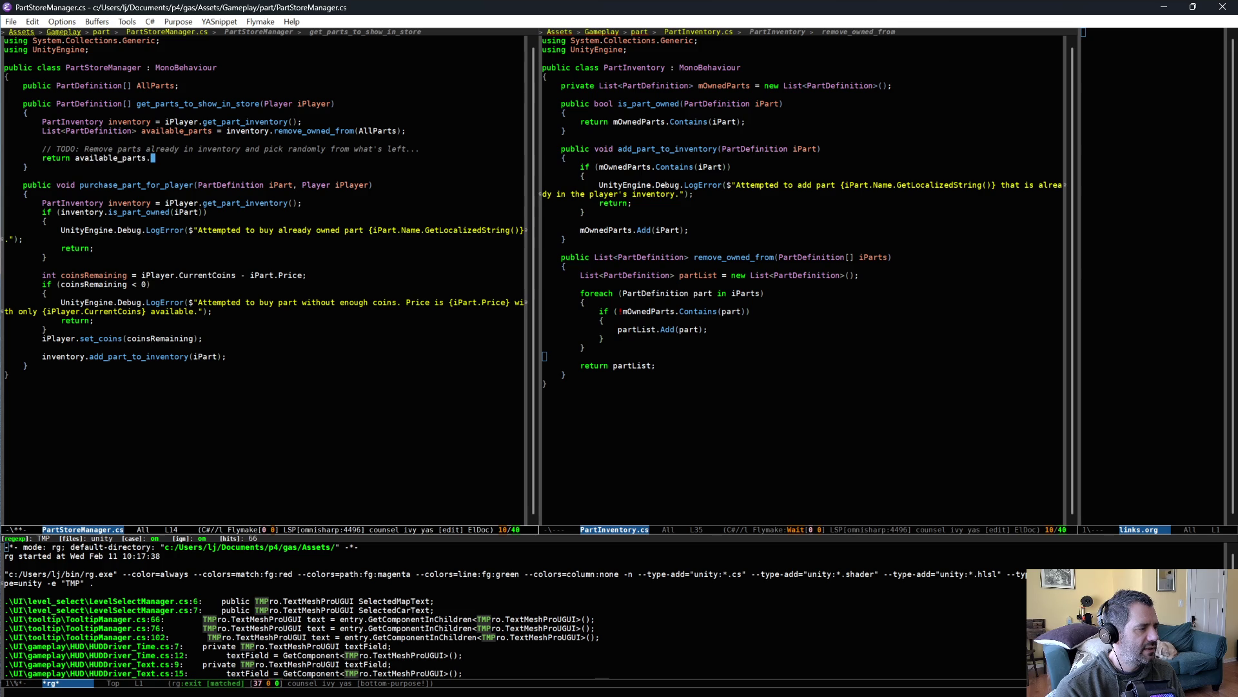
type("as")
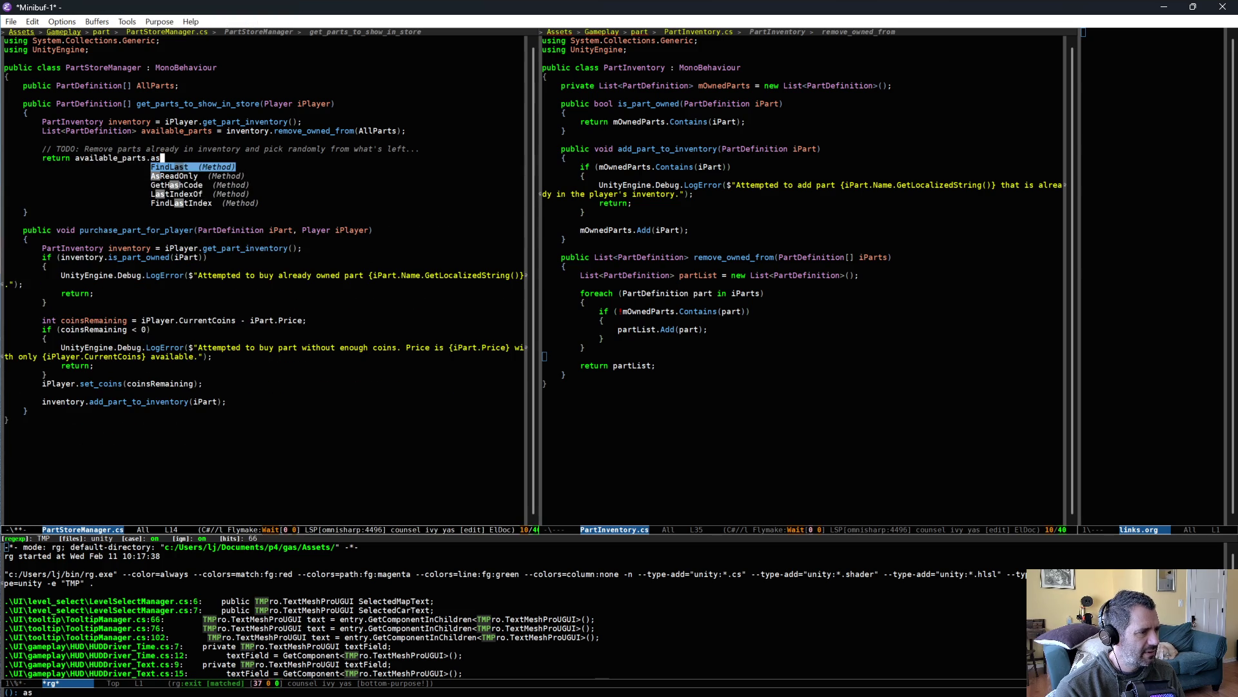
key("BackSpace")
type("rr")
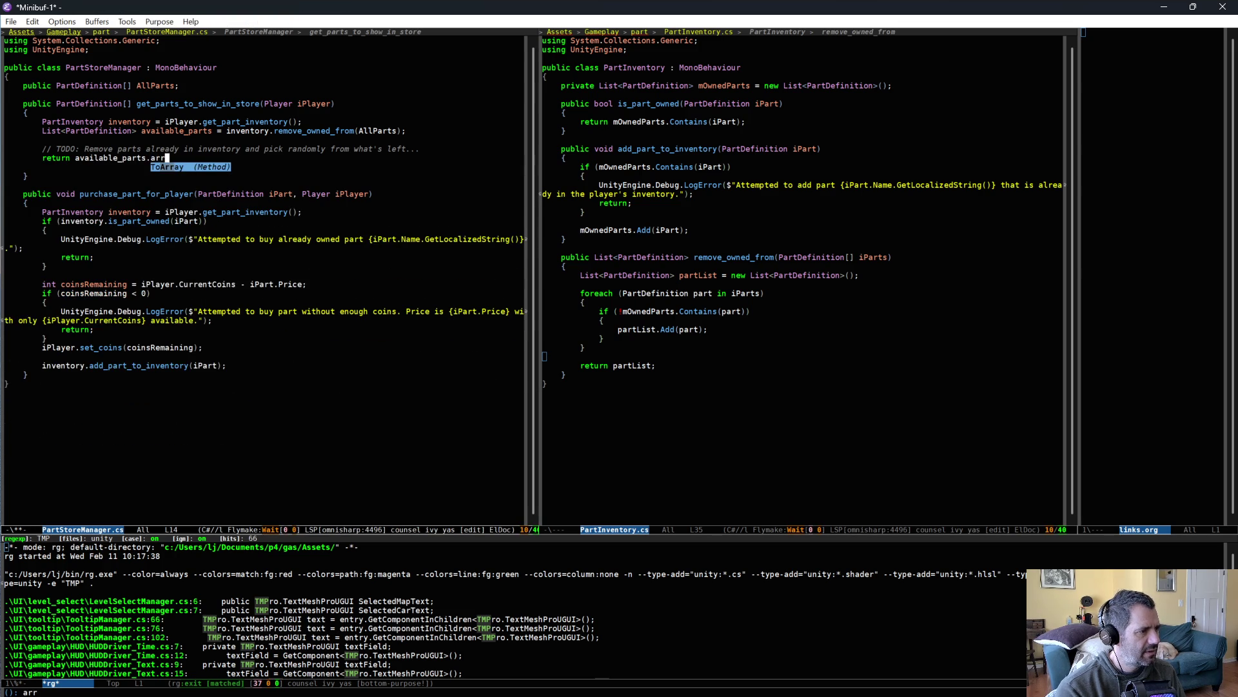
key("Return")
type(";")
key("ctrl+x")
key("ctrl+s")
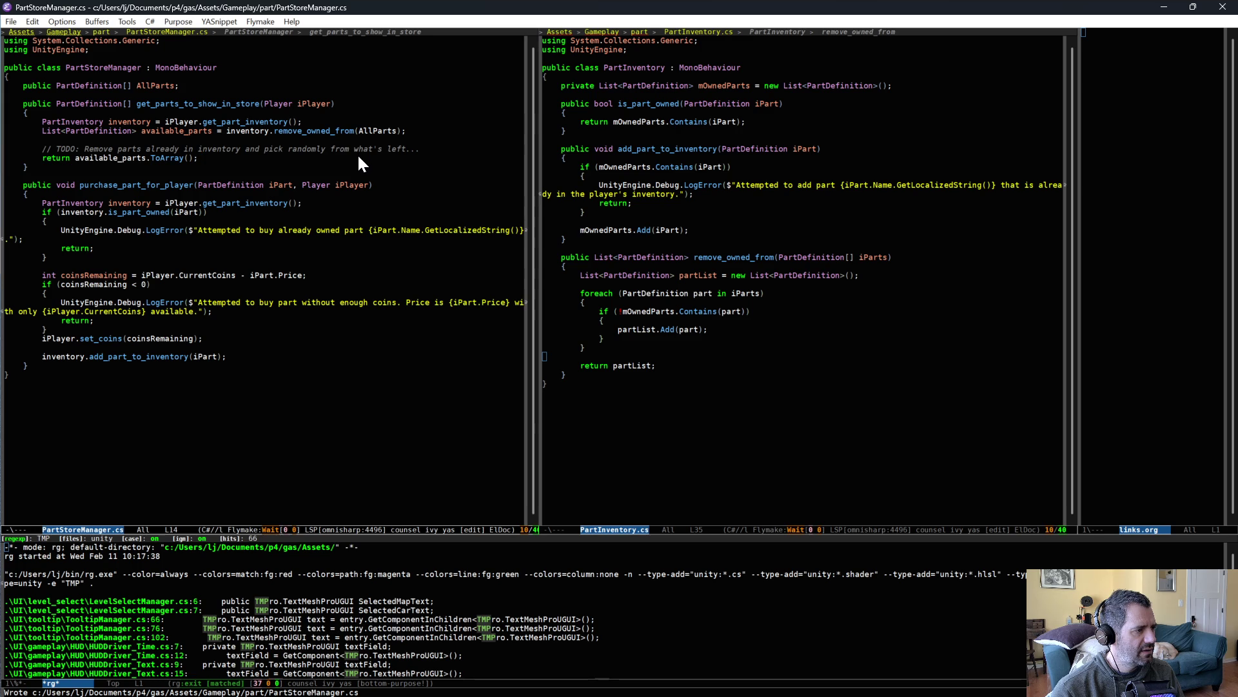
key("alt+greater")
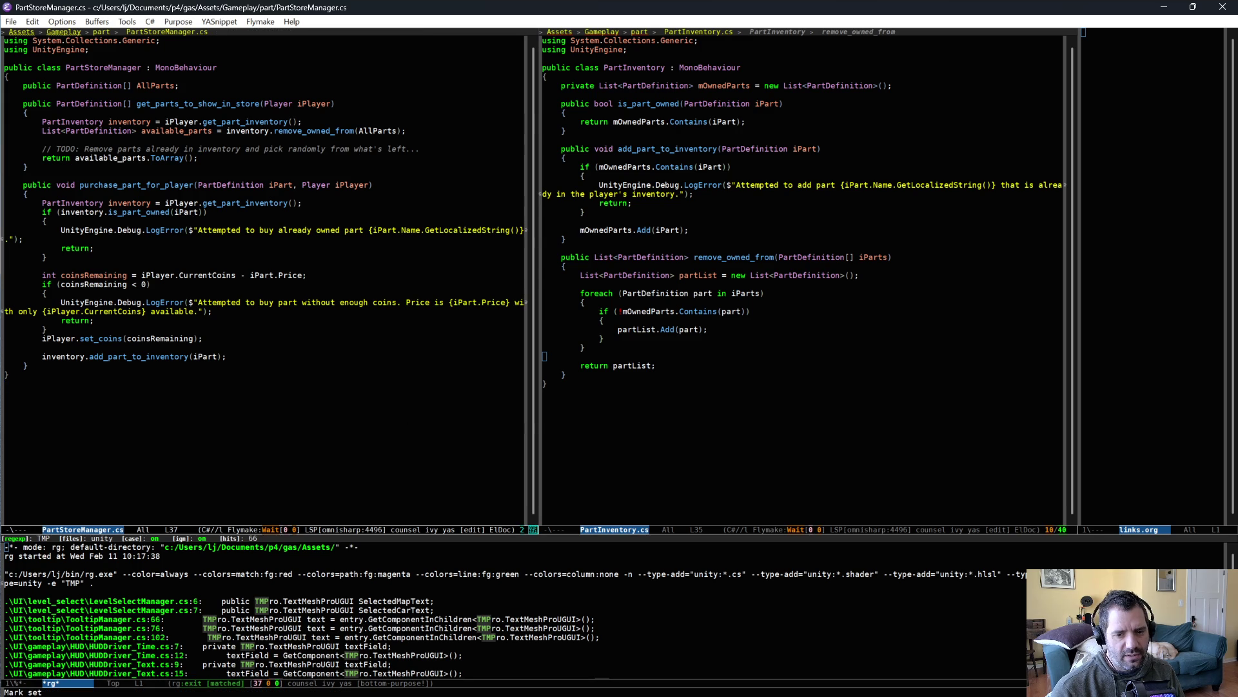
key("alt+Tab")
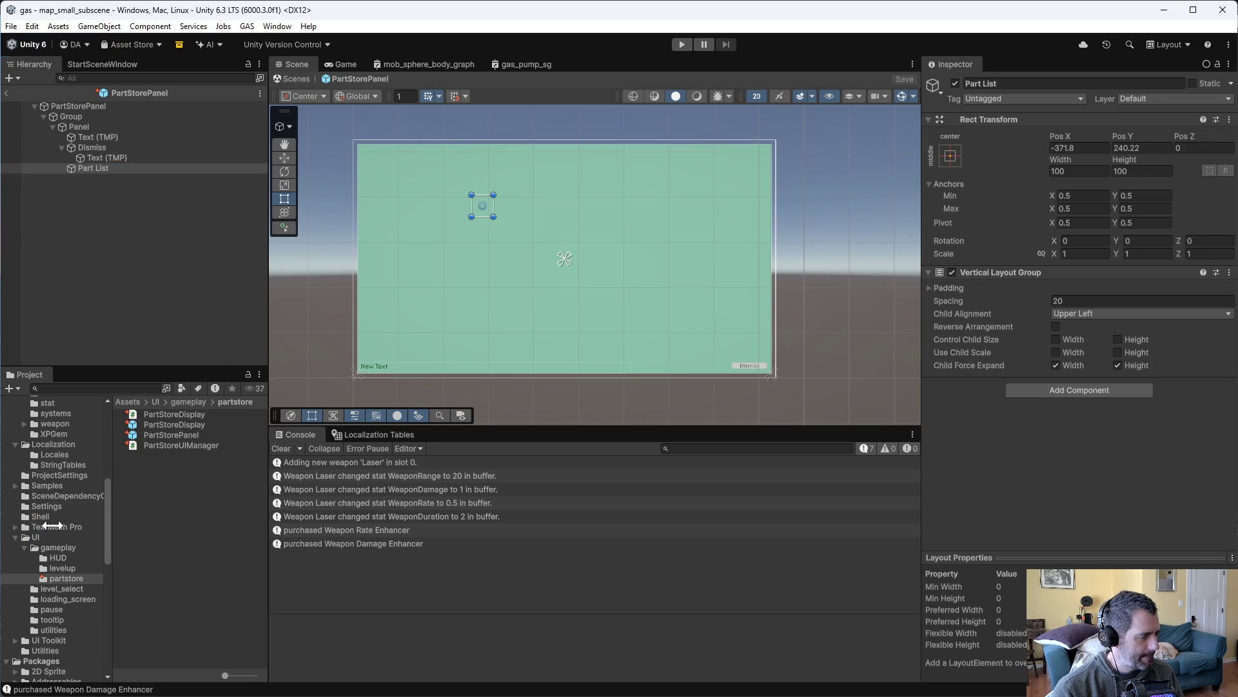
Back in Emacs, open StationSystem.cs with the file finder
key("alt+Tab")
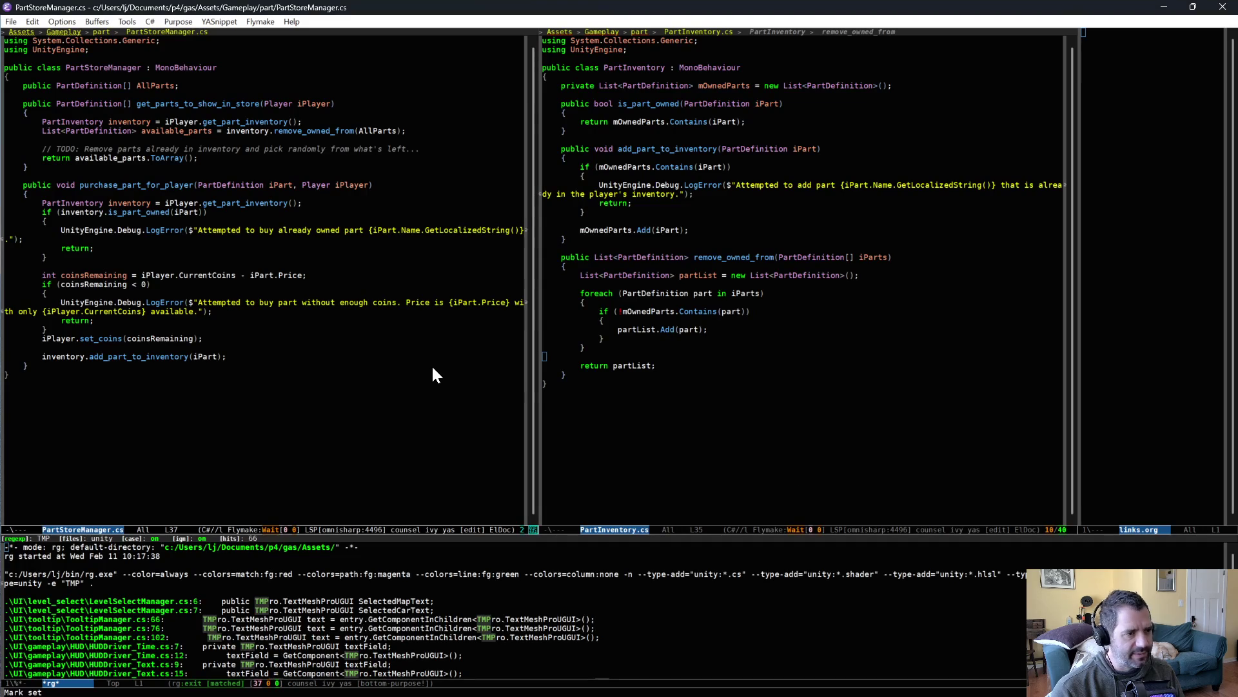
key("ctrl+x")
key("ctrl+f")
type("par")
key("BackSpace")
key("BackSpace")
key("BackSpace")
type("stationsy")
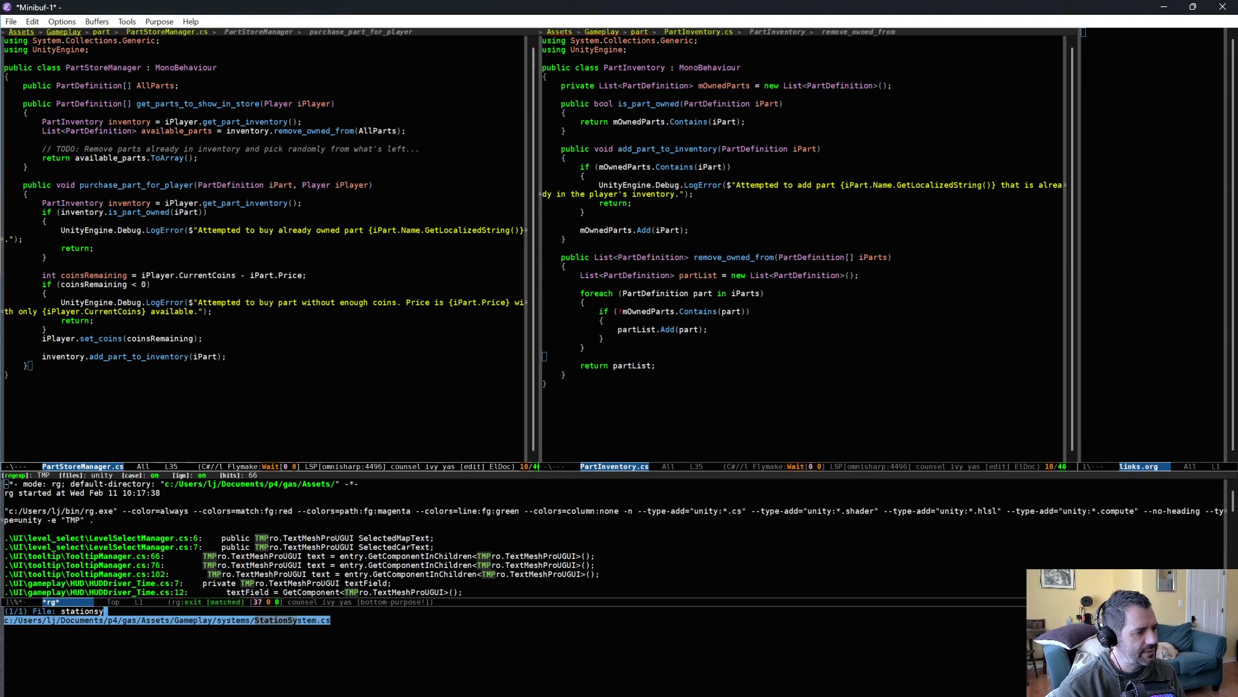
key("Return")
Scroll through the station activation code in OnUpdate, then return to Unity
scroll(315, 385, "down", 6)
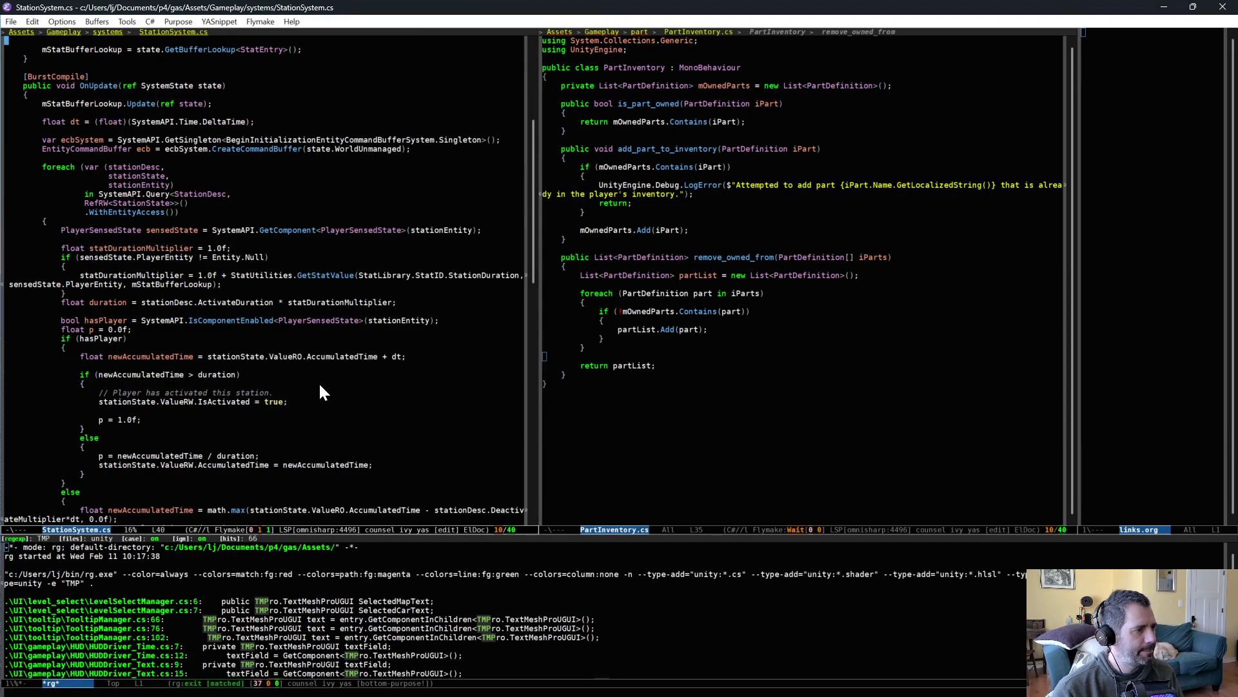
scroll(321, 386, "down", 10)
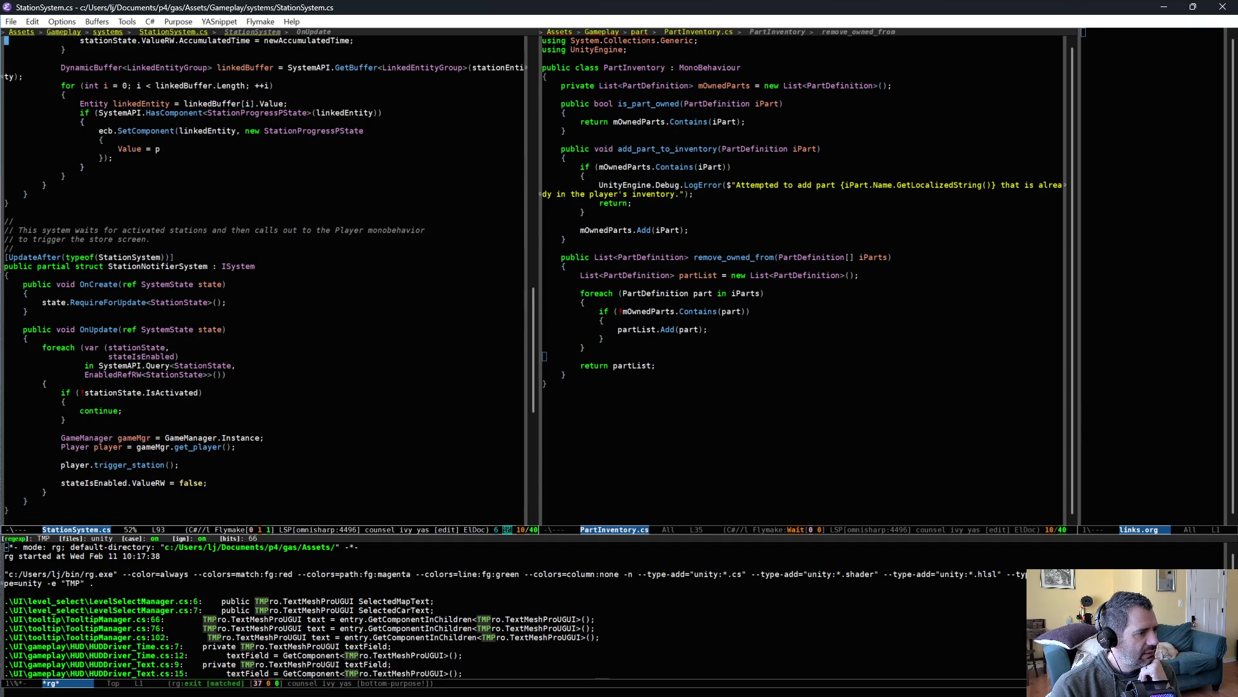
scroll(176, 484, "up", 10)
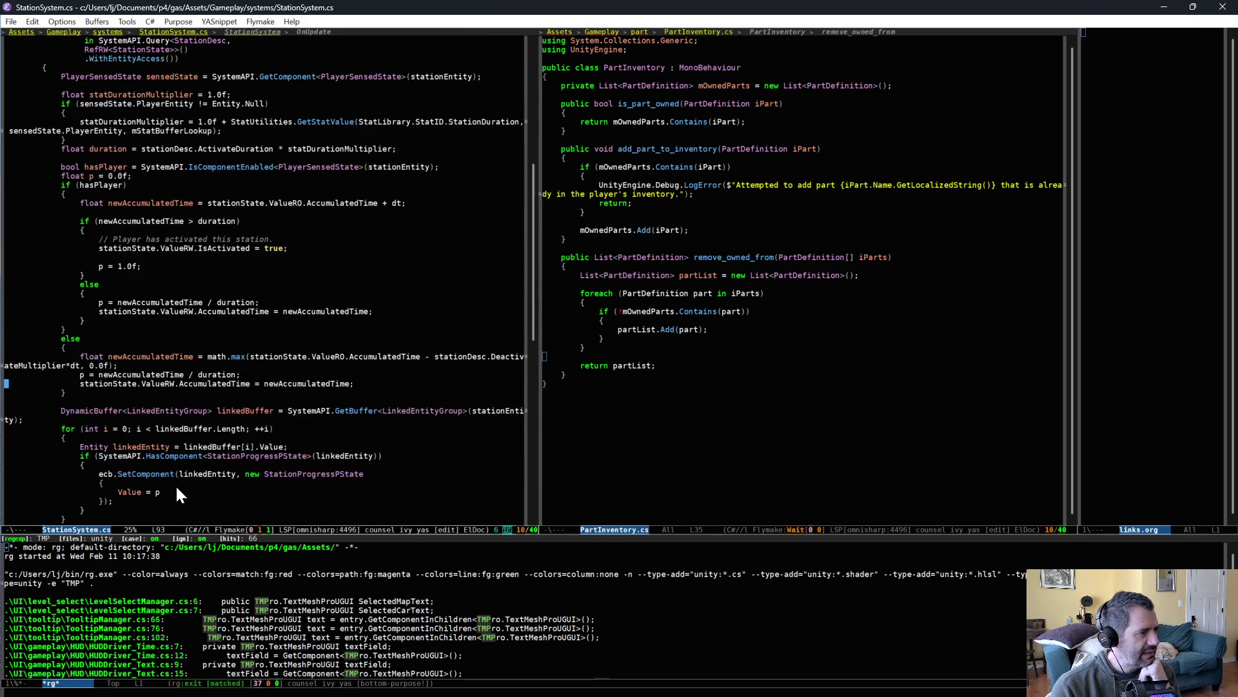
scroll(177, 490, "up", 5)
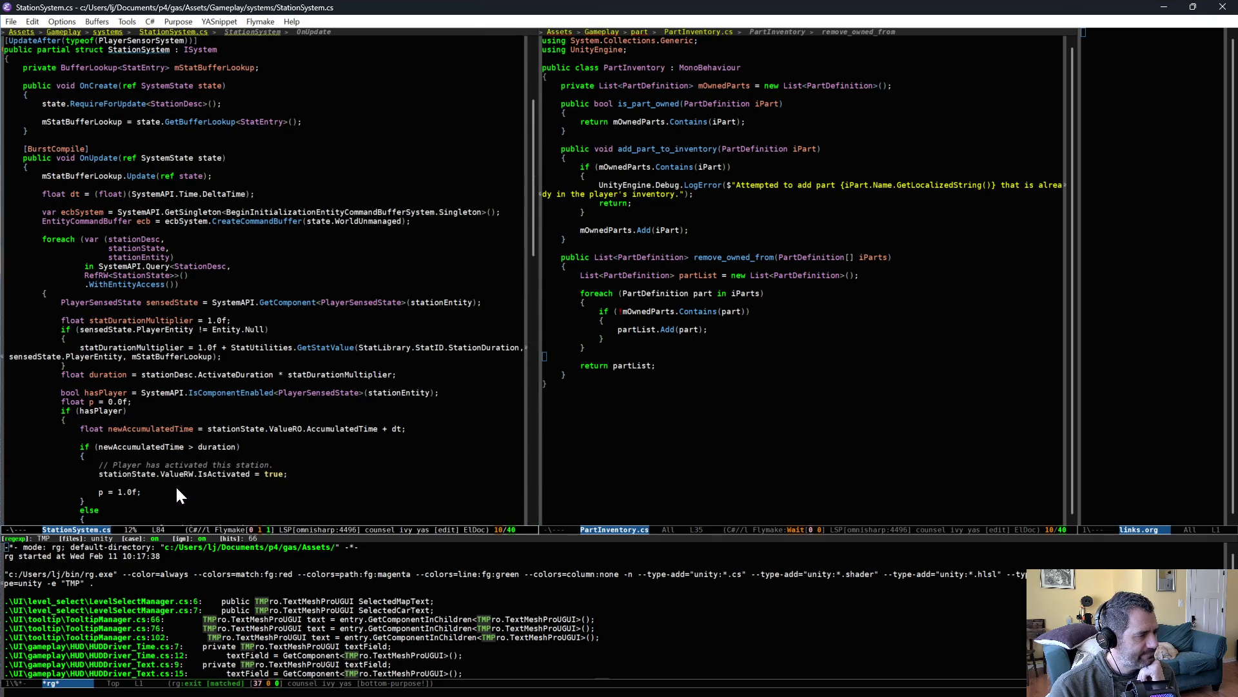
key("alt+Tab")
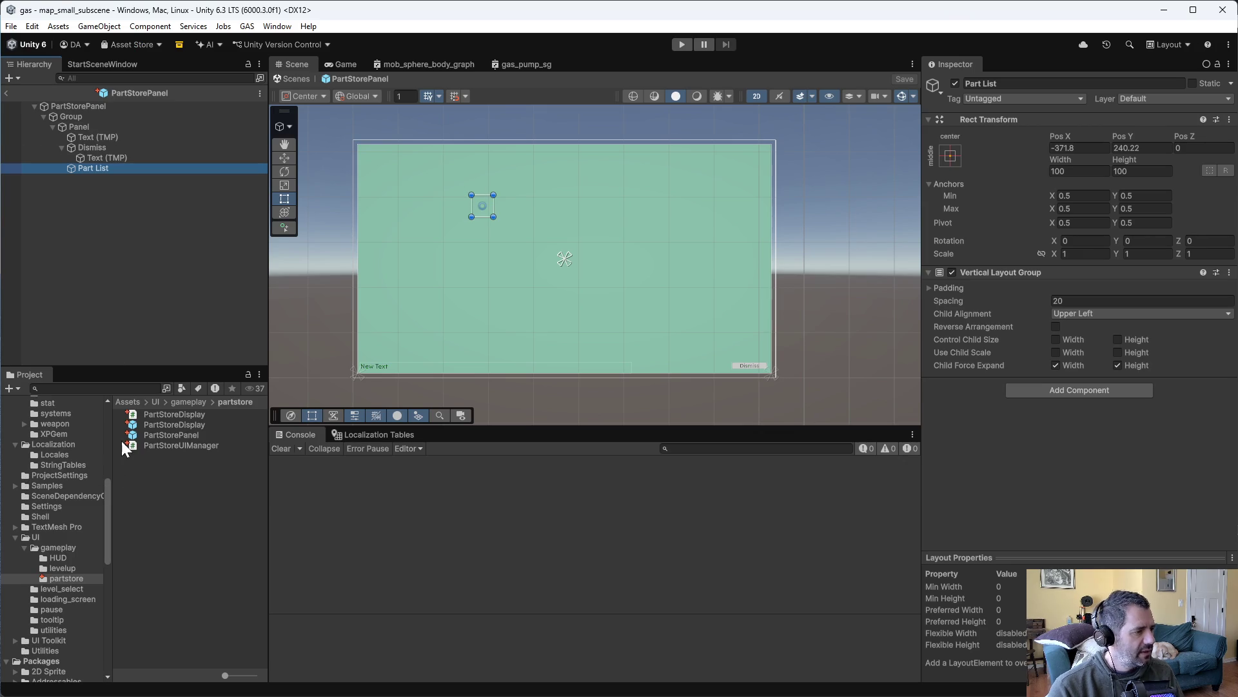
Open map_small_subscene from the map_small folder and select its gas_pump object
scroll(72, 591, "up", 3)
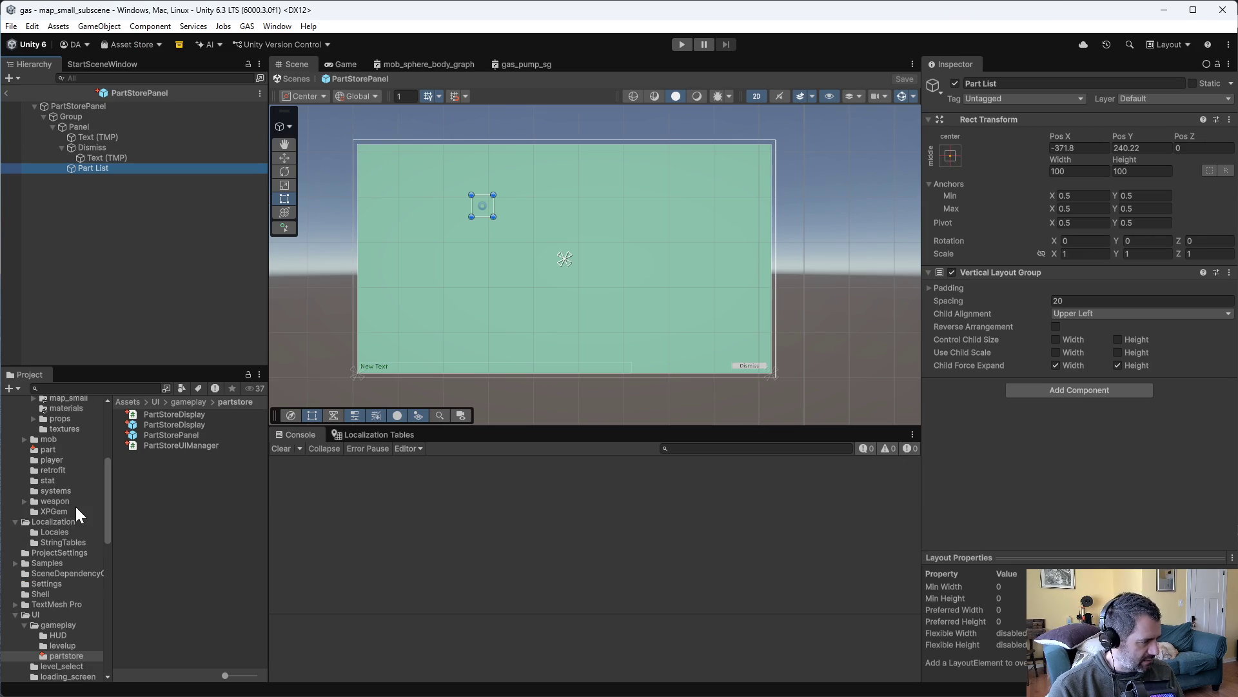
scroll(63, 555, "up", 5)
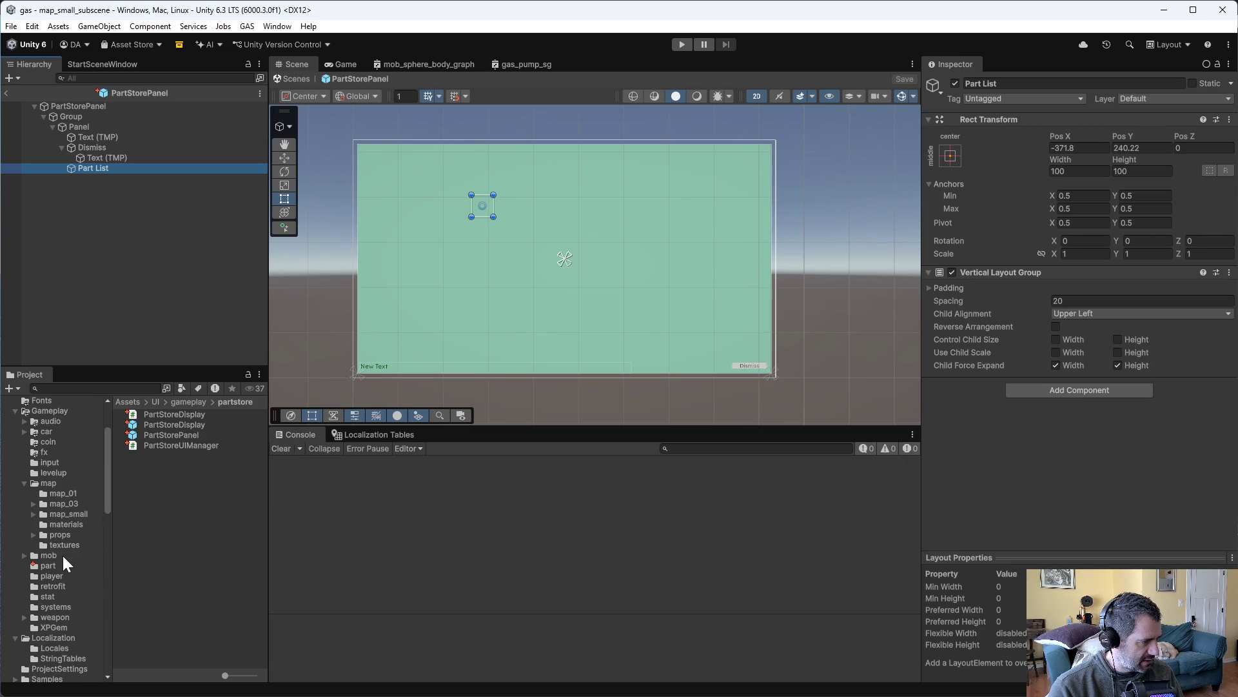
left_click(71, 513)
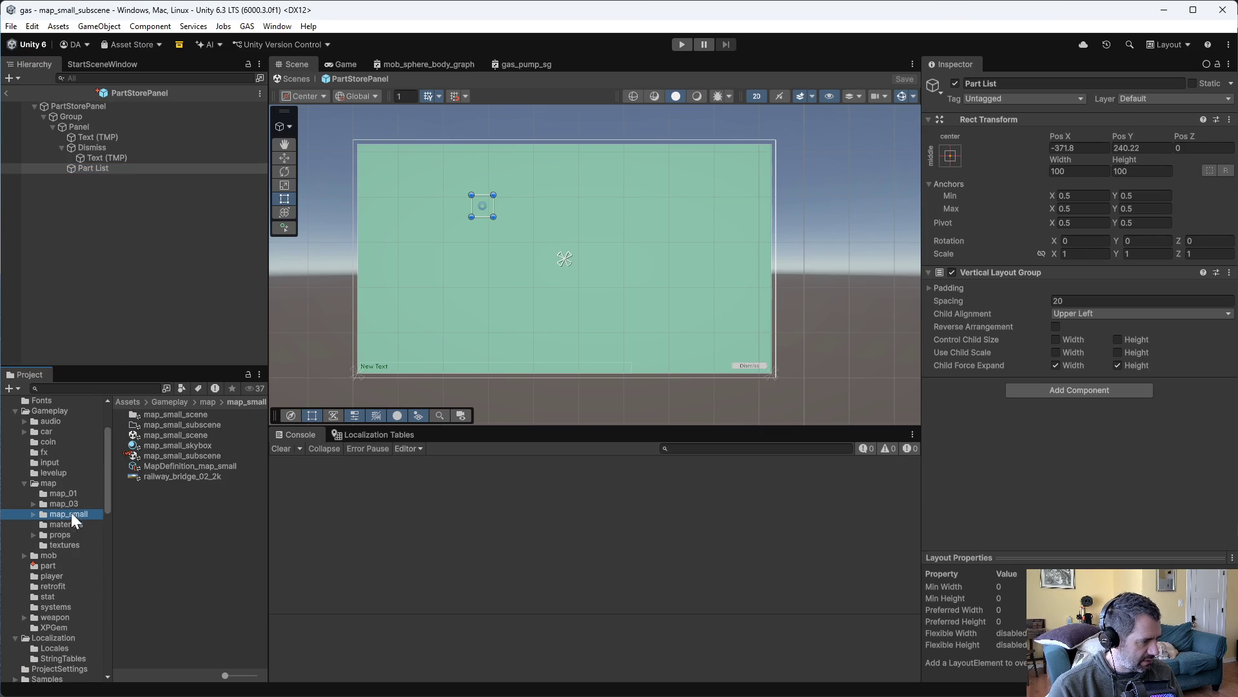
double_click(192, 455)
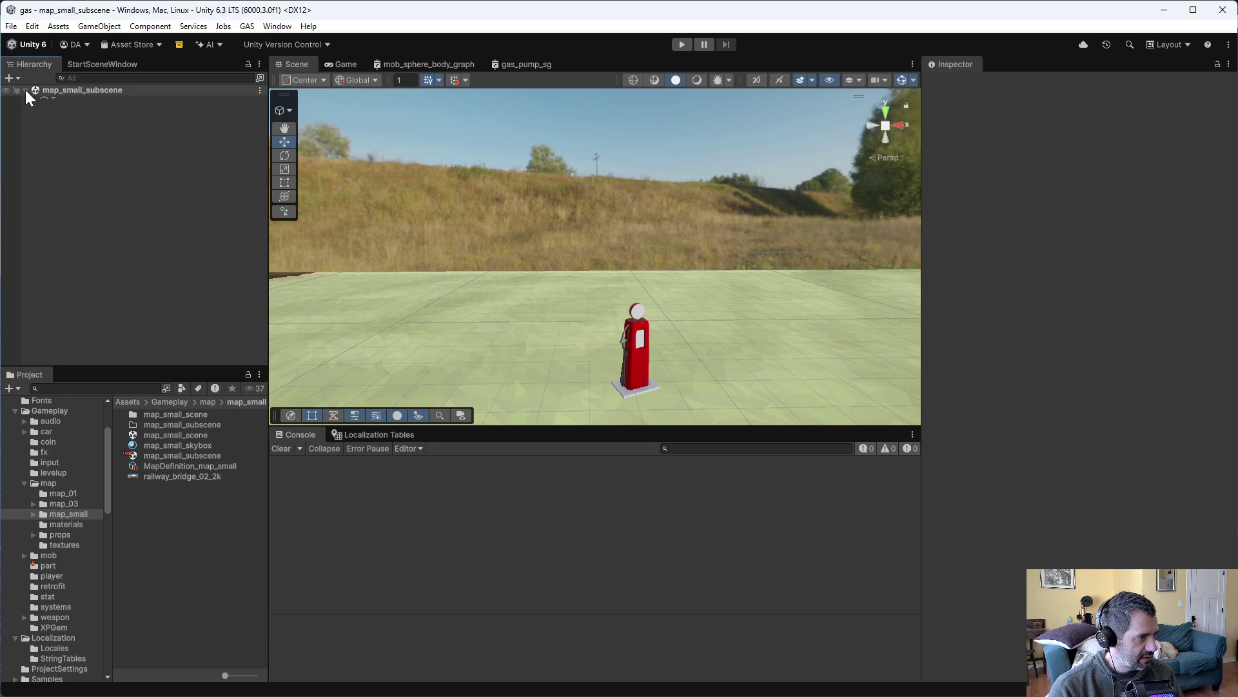
left_click(25, 91)
left_click(58, 141)
Duplicate the pump into gas_pump_1 and gas_pump_2, spread them across the ground, and save
scroll(455, 312, "down", 5)
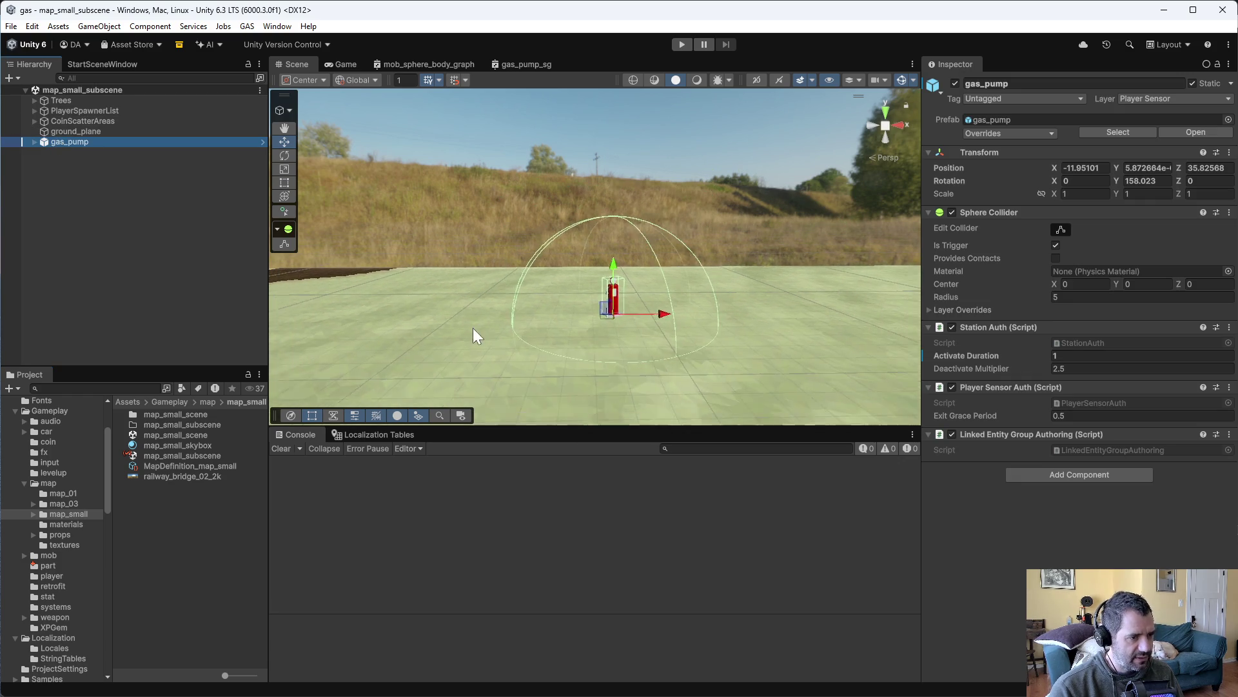
key("ctrl+d")
mouse_move(598, 303)
left_mouse_down()
mouse_move(668, 492)
mouse_move(677, 373)
left_mouse_up()
mouse_move(845, 133)
left_mouse_down()
mouse_move(750, 359)
mouse_move(580, 292)
mouse_move(417, 346)
mouse_move(435, 316)
mouse_move(846, 184)
left_mouse_up()
key("ctrl+d")
left_click(690, 143)
mouse_move(690, 143)
left_mouse_down()
mouse_move(738, 257)
mouse_move(744, 156)
left_mouse_up()
key("ctrl+s")
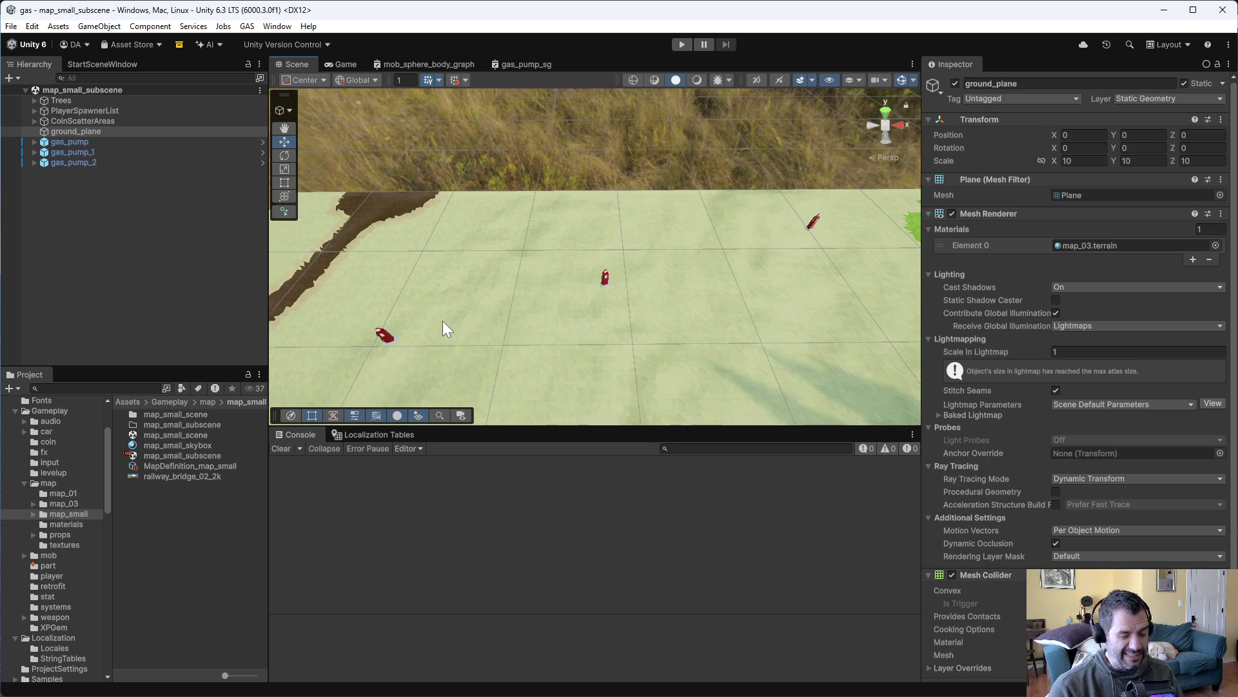
Enter play mode, drive forward with W, and use the debug key to bring up the part store
left_click(682, 43)
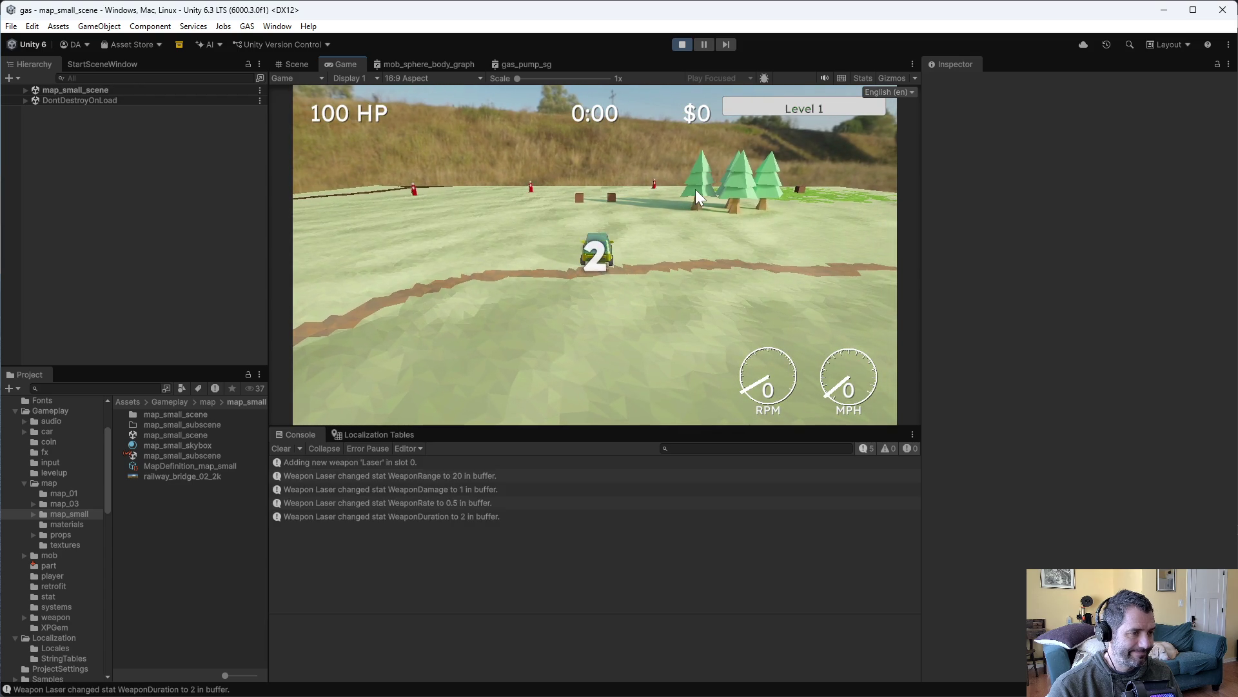
key("w")
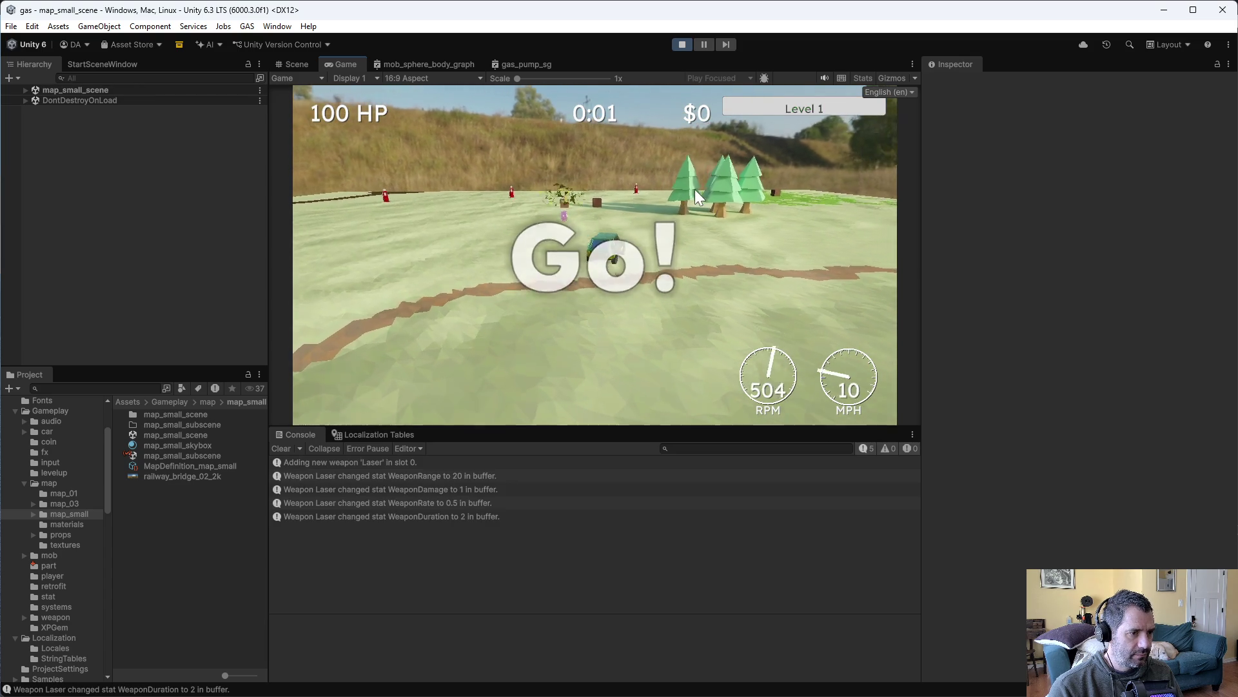
key("grave")
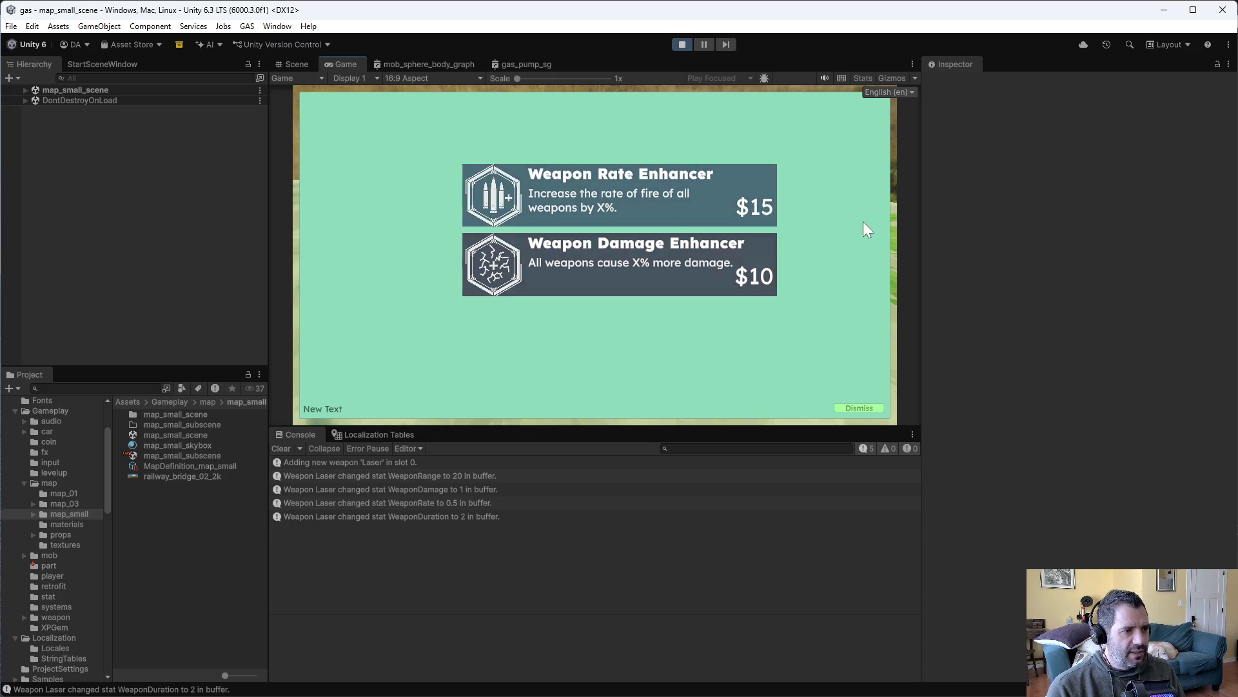
Try twice to buy the $10 Weapon Damage Enhancer, dismiss each refusal, then stop play and return to Emacs
left_click(658, 262)
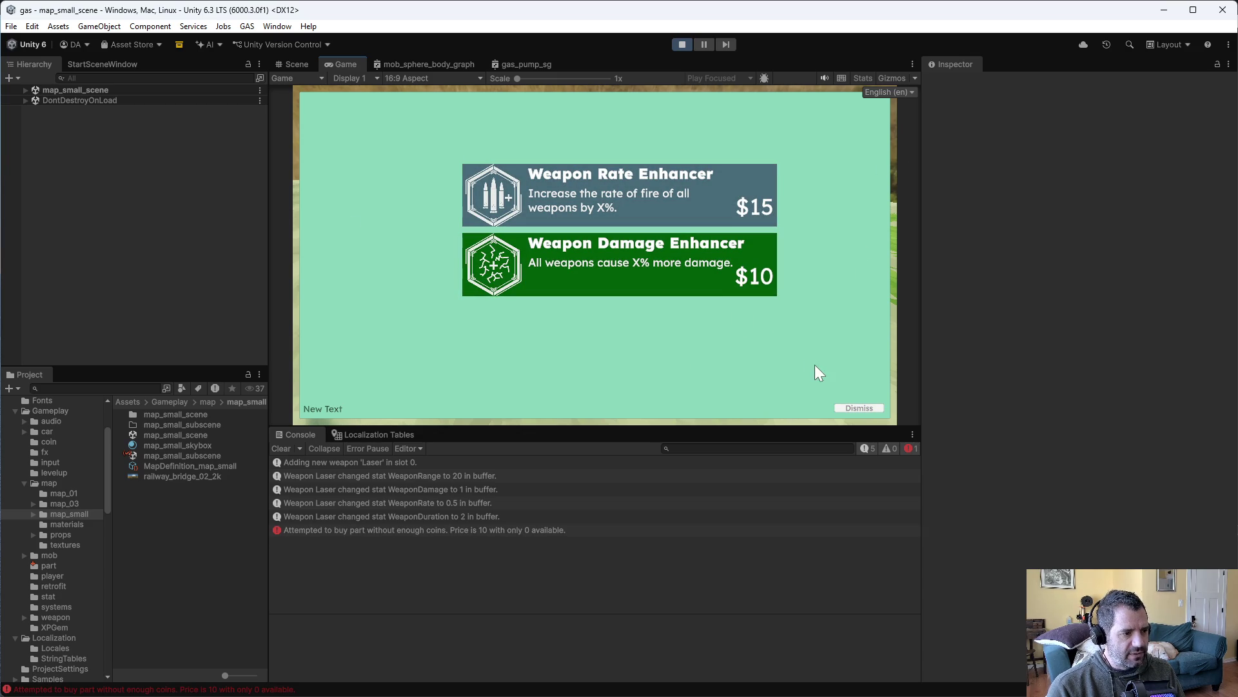
left_click(860, 407)
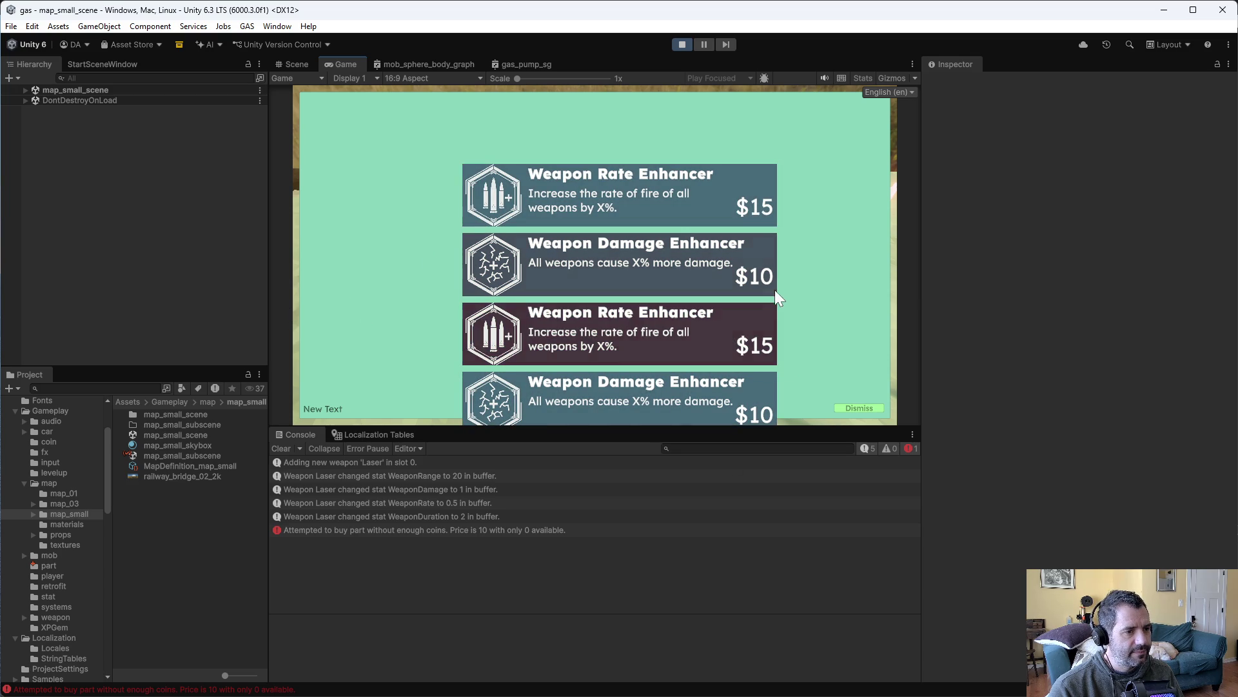
left_click(651, 258)
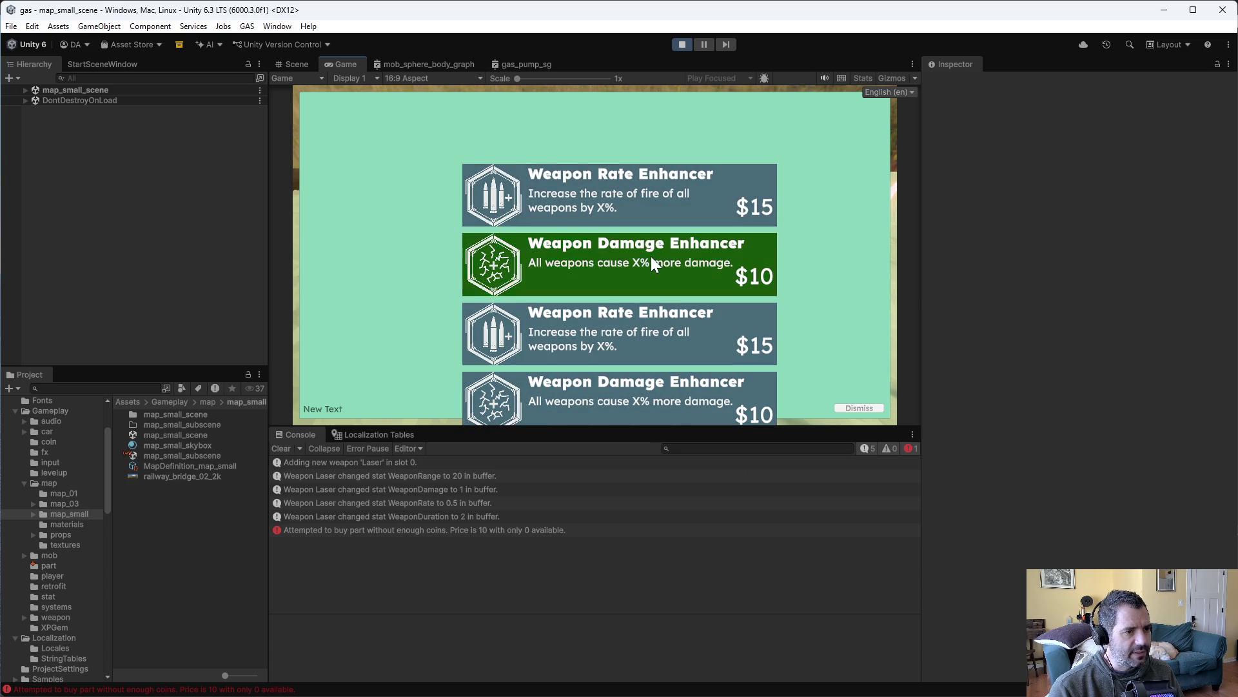
left_click(856, 405)
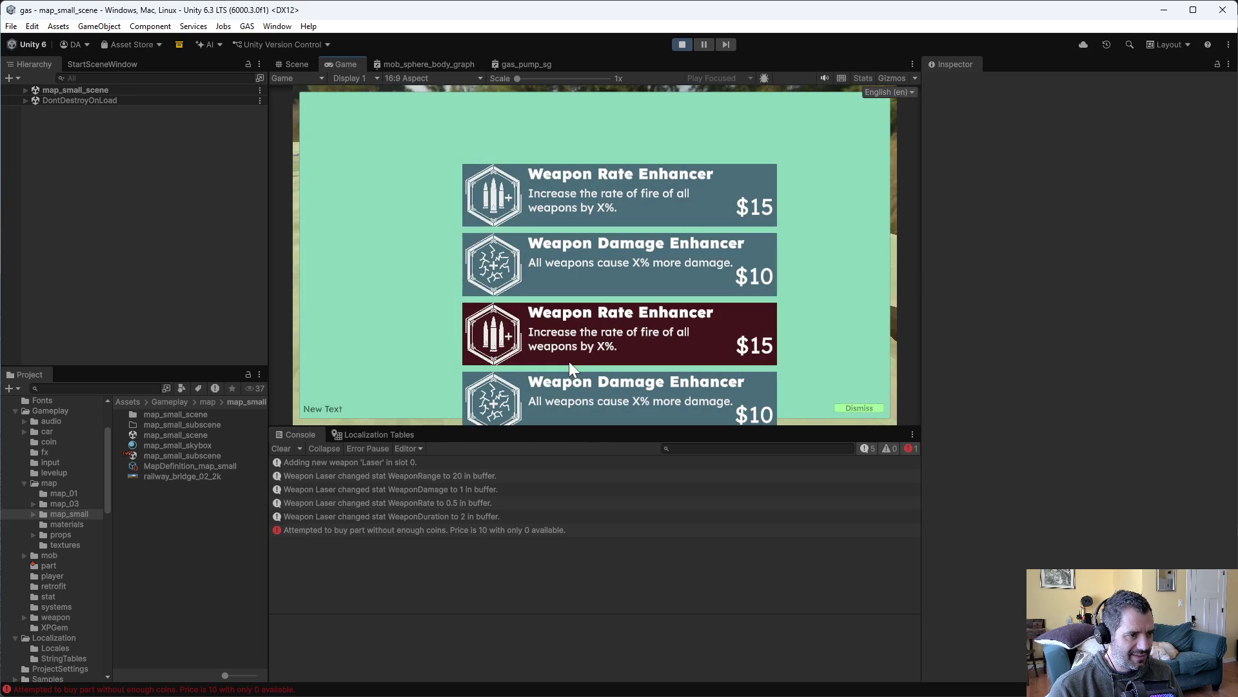
left_click(683, 43)
key("alt+Tab")
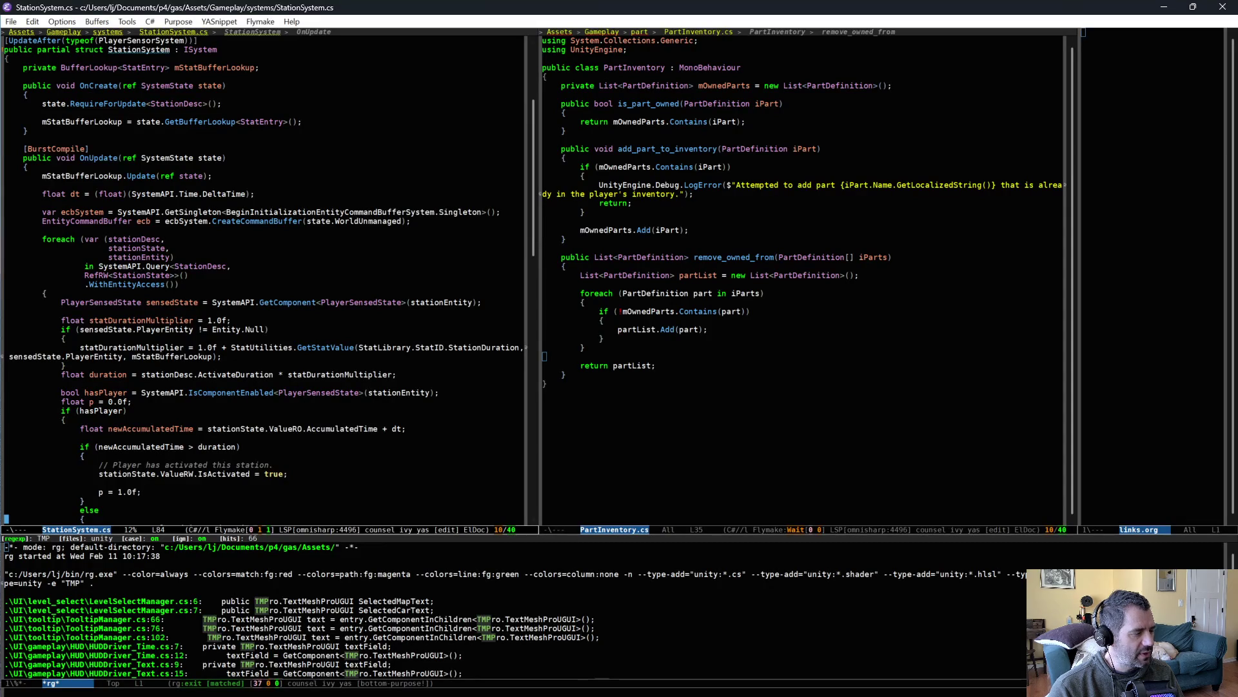
Show the PartStoreManager.cs buffer in the left Emacs window
scroll(273, 329, "down", 4)
key("ctrl+x")
key("b")
key("Return")
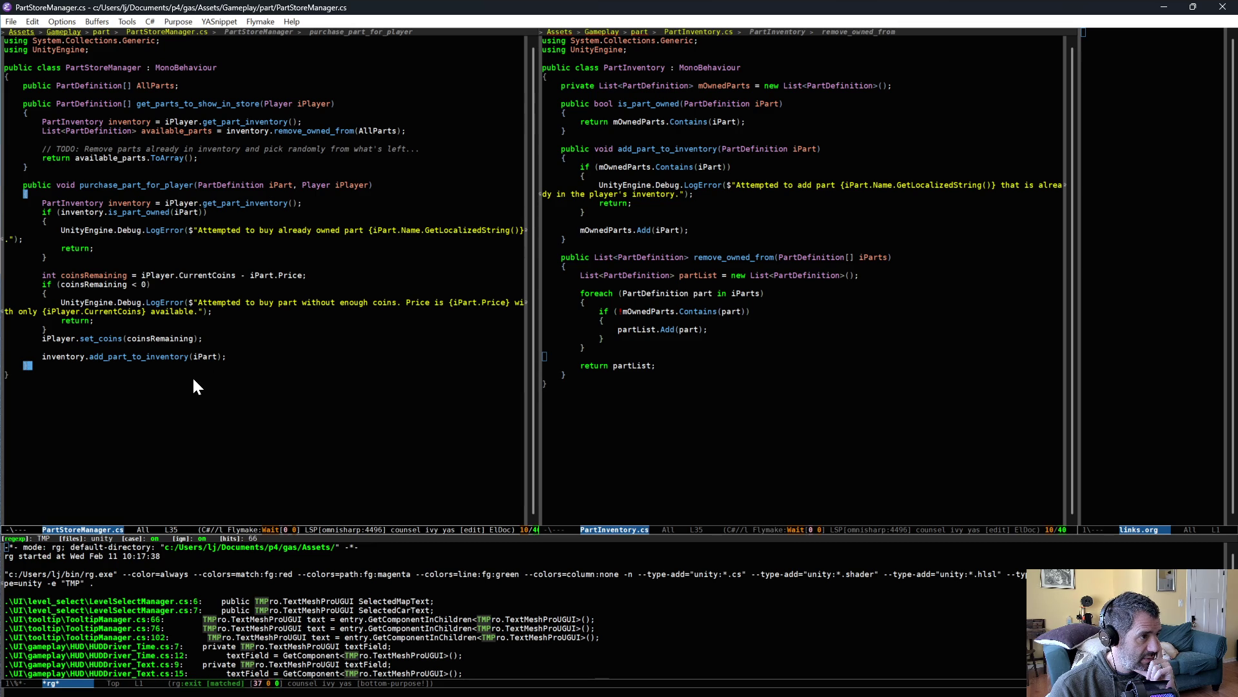
In PartStoreUIManager.cs, add UI_close_store(); at the end of on_part_purchased and save
left_click(778, 320)
key("ctrl+x")
type("b")
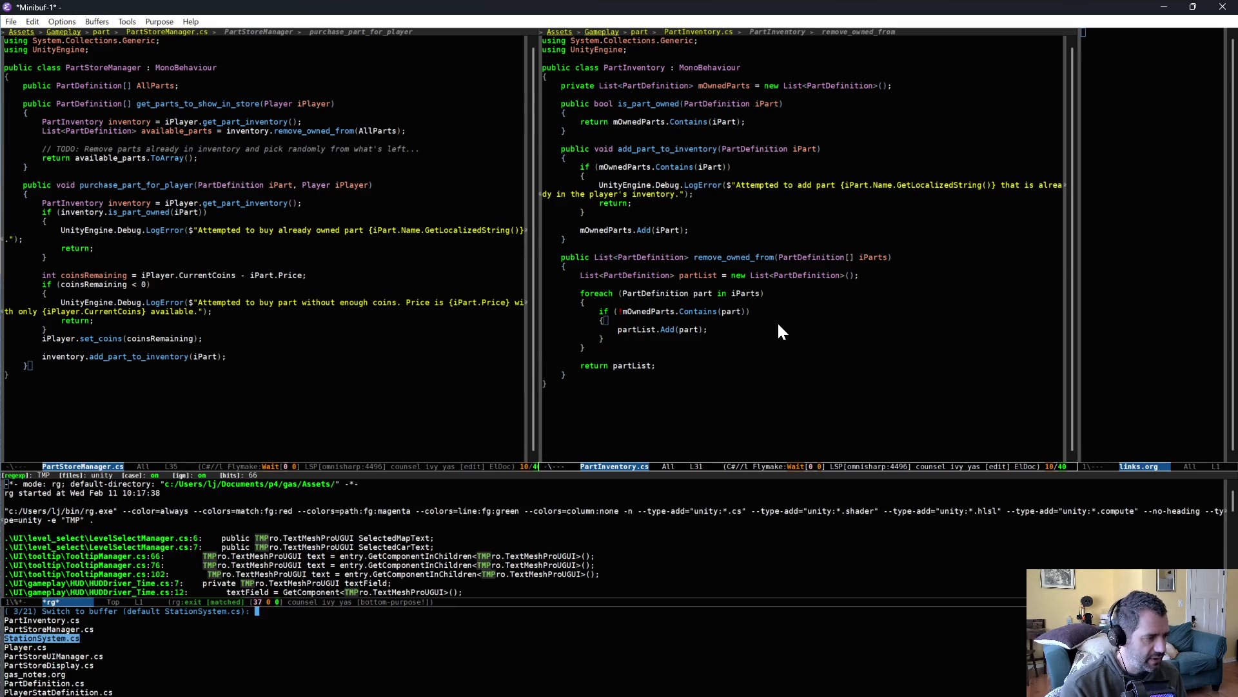
type("ui")
key("Return")
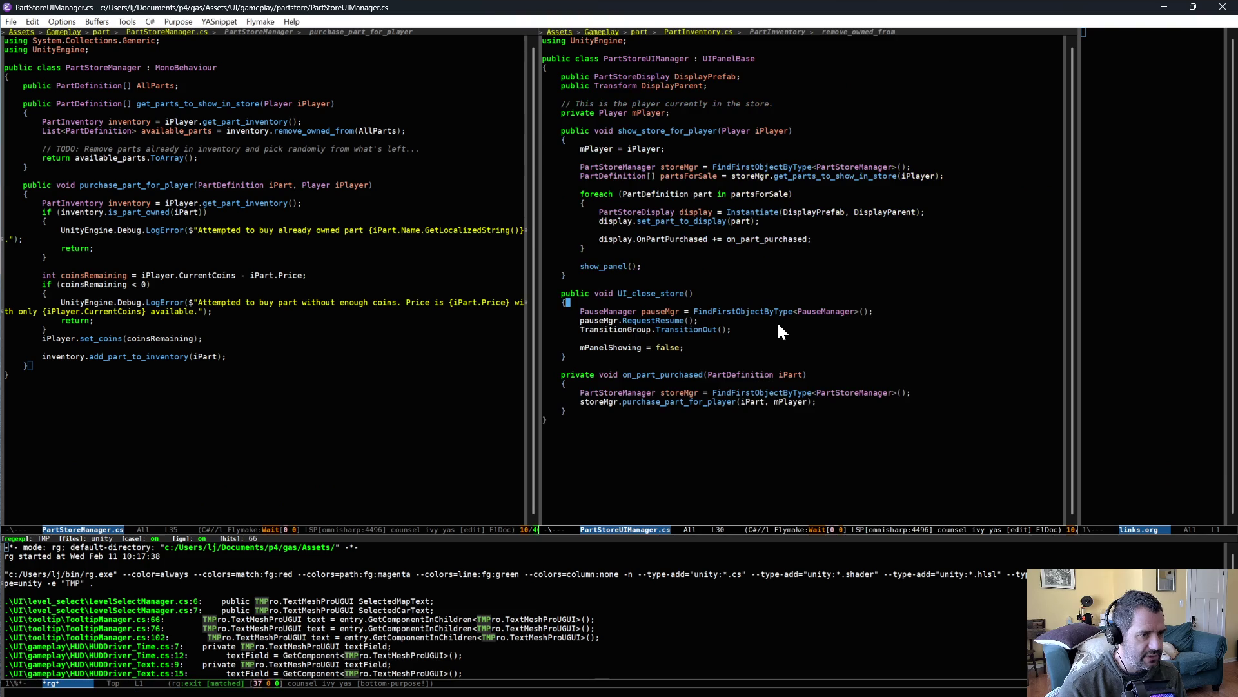
left_click(845, 404)
key("Return")
key("Return")
type("UI_close_store();")
key("ctrl+x")
key("ctrl+s")
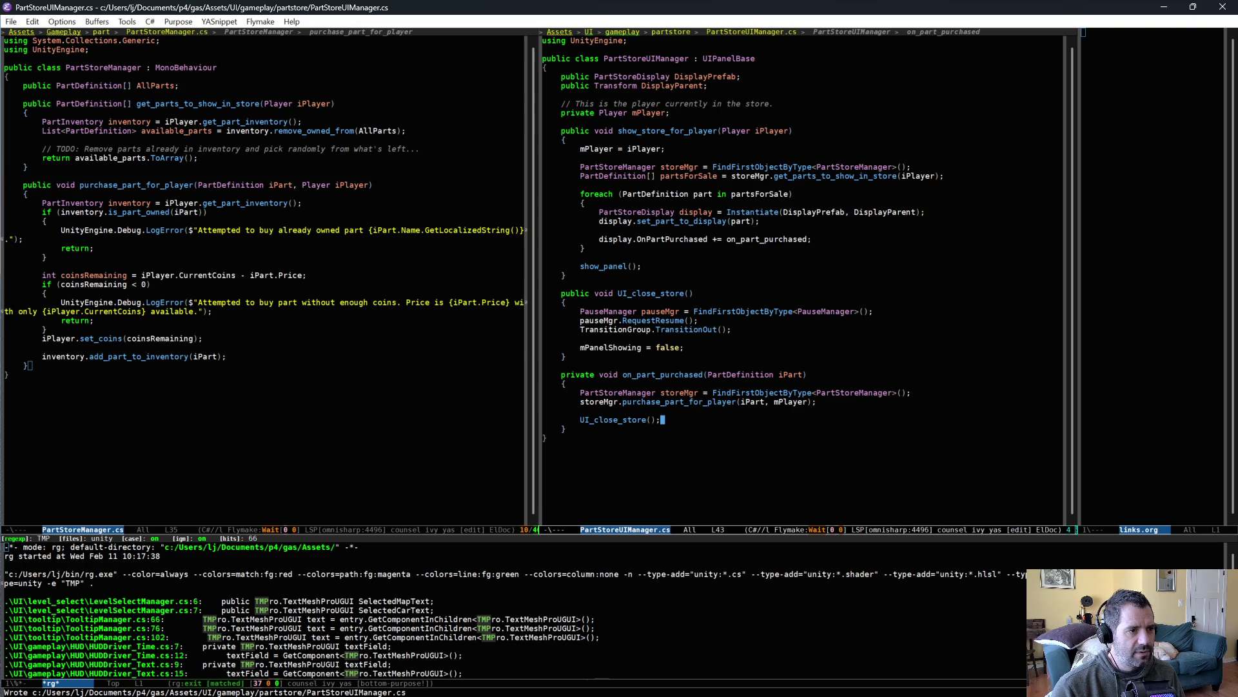
Remove the stray foreach line above the loop in show_store_for_player and save
left_click(702, 150)
left_click(753, 187)
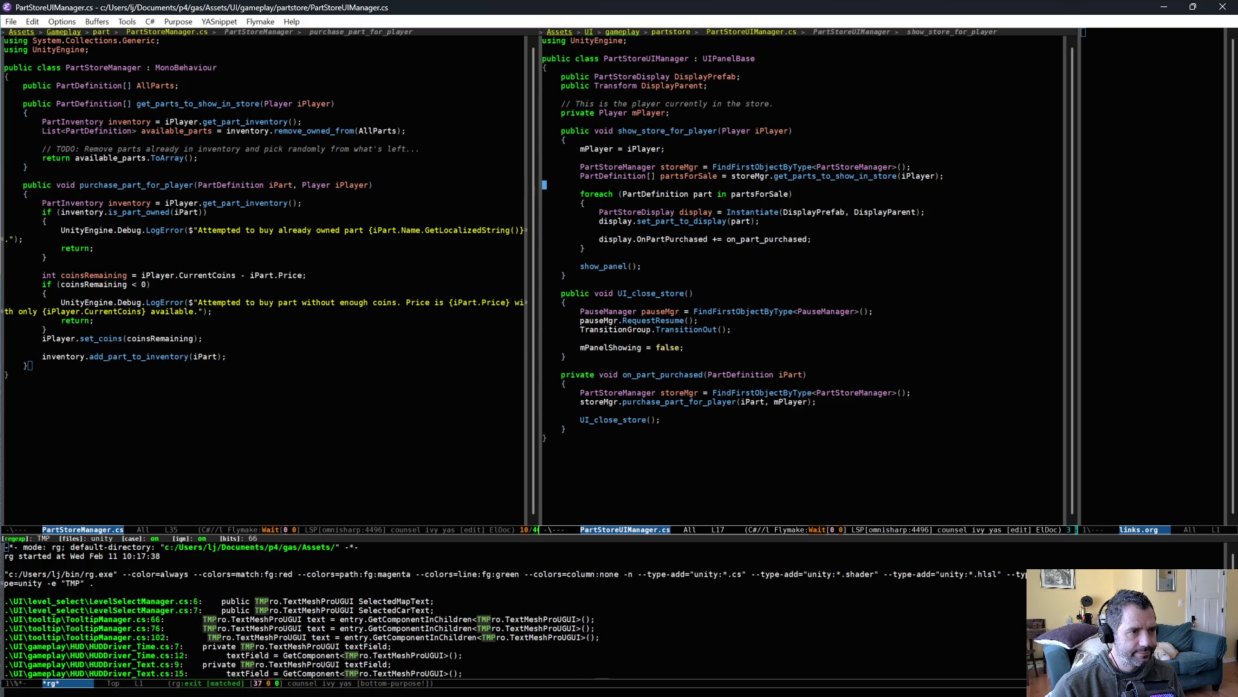
key("Return")
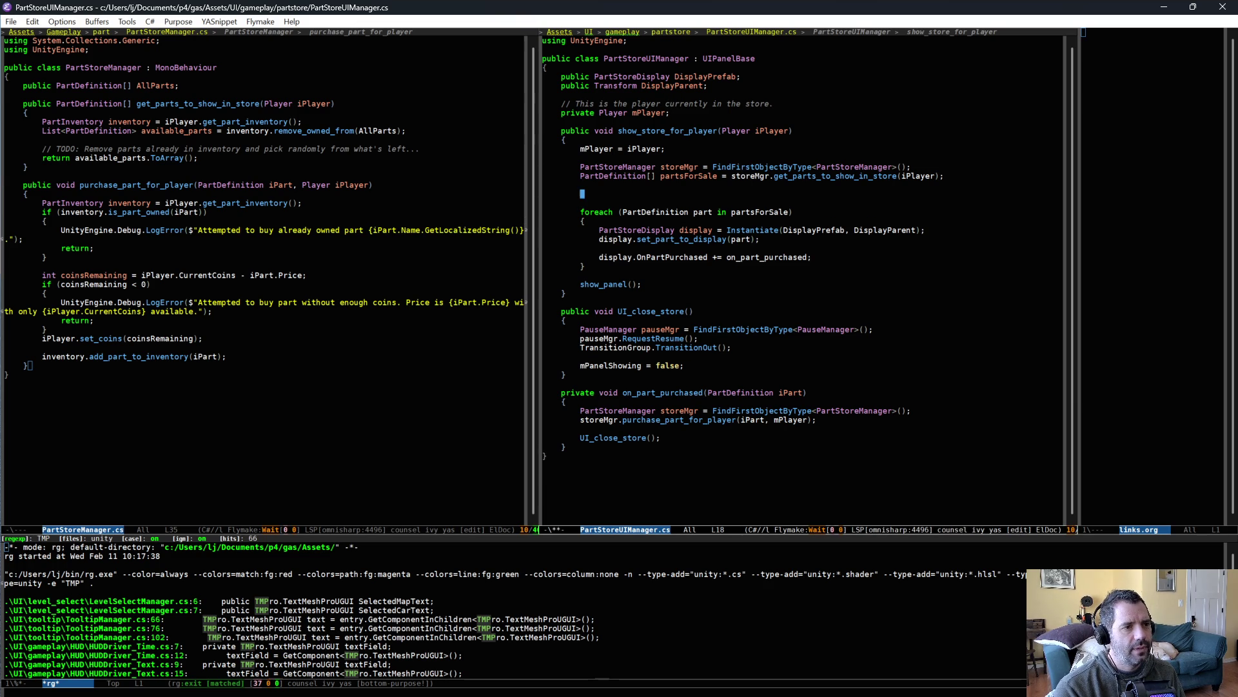
type("foreach (")
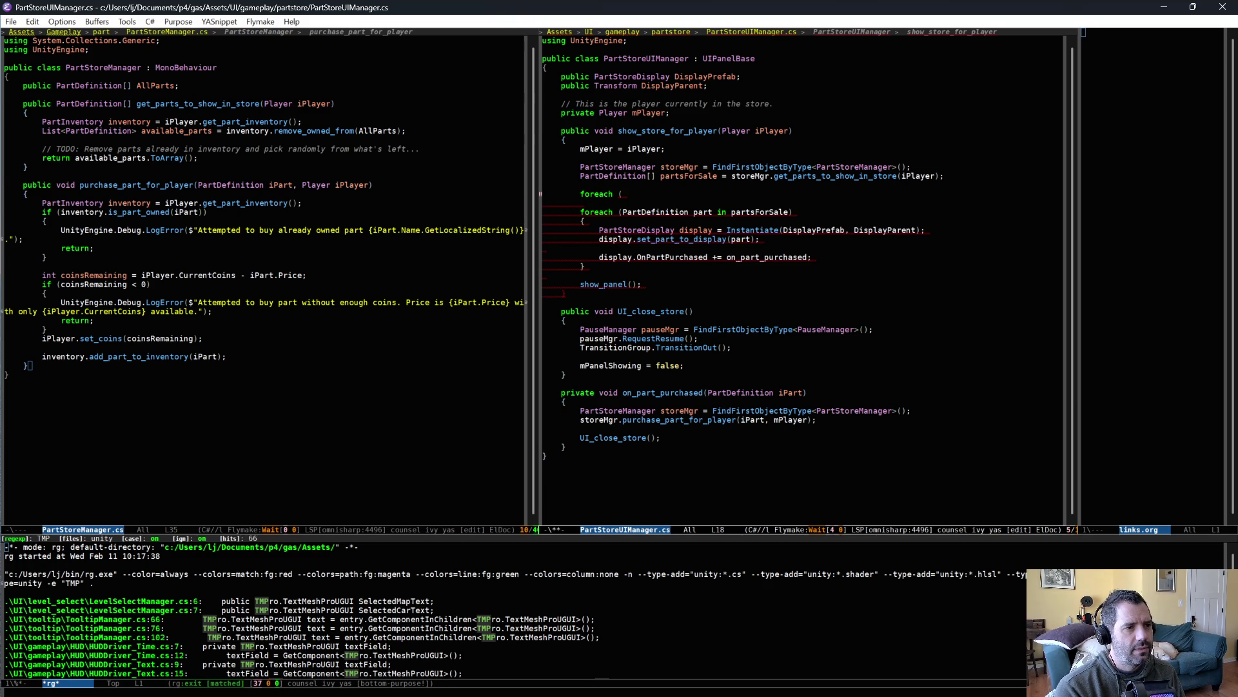
key("ctrl+a")
key("ctrl+k")
key("ctrl+k")
key("ctrl+k")
key("ctrl+x")
key("ctrl+s")
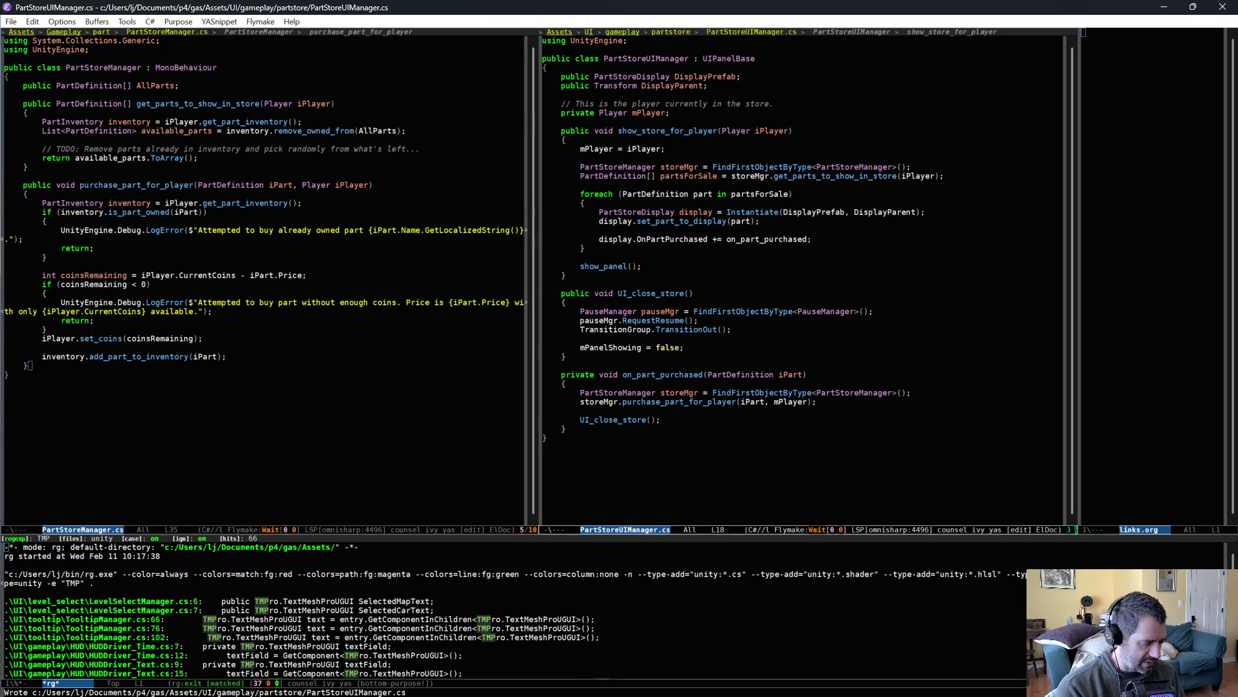
key("ctrl+x")
Open LevelupUIManager.cs in the right window and scroll through it
key("ctrl+f")
type("levelui")
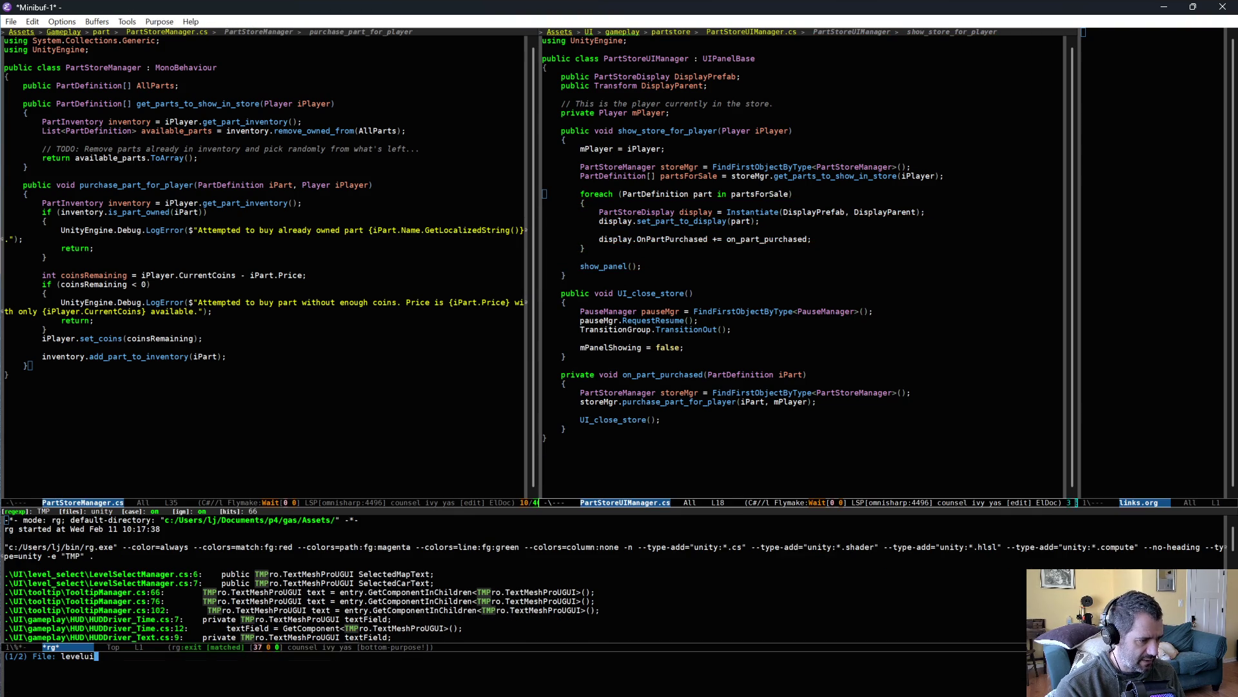
key("Return")
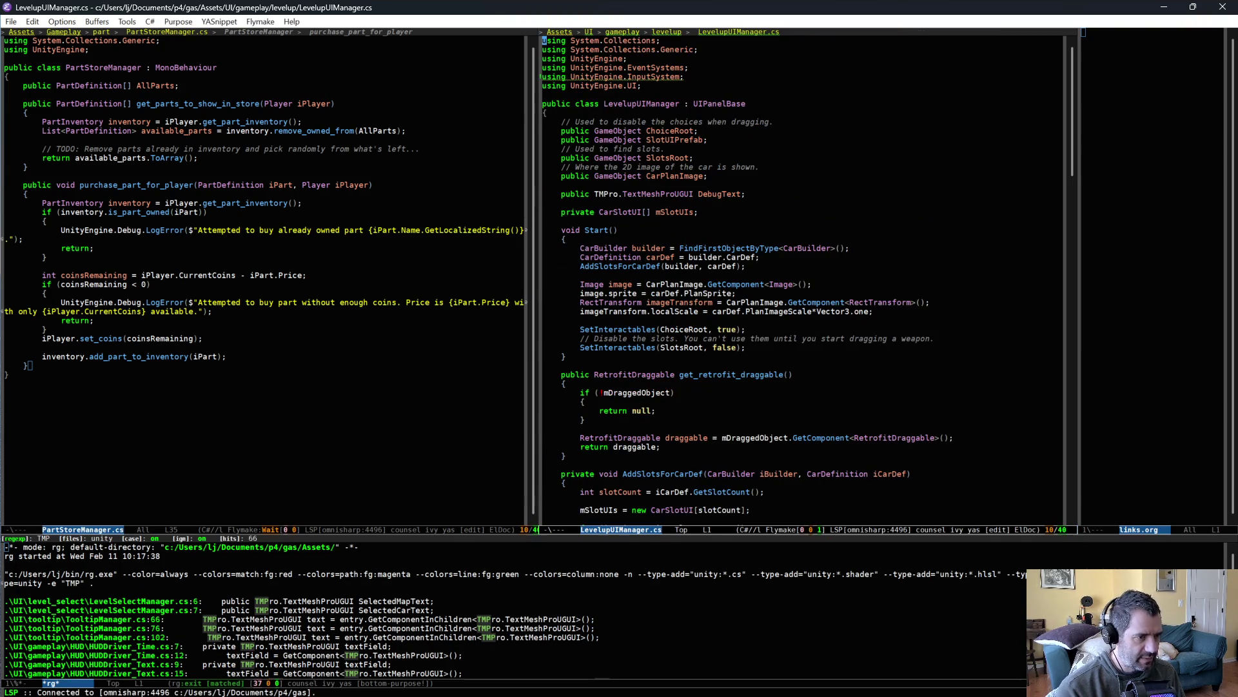
scroll(718, 227, "down", 5)
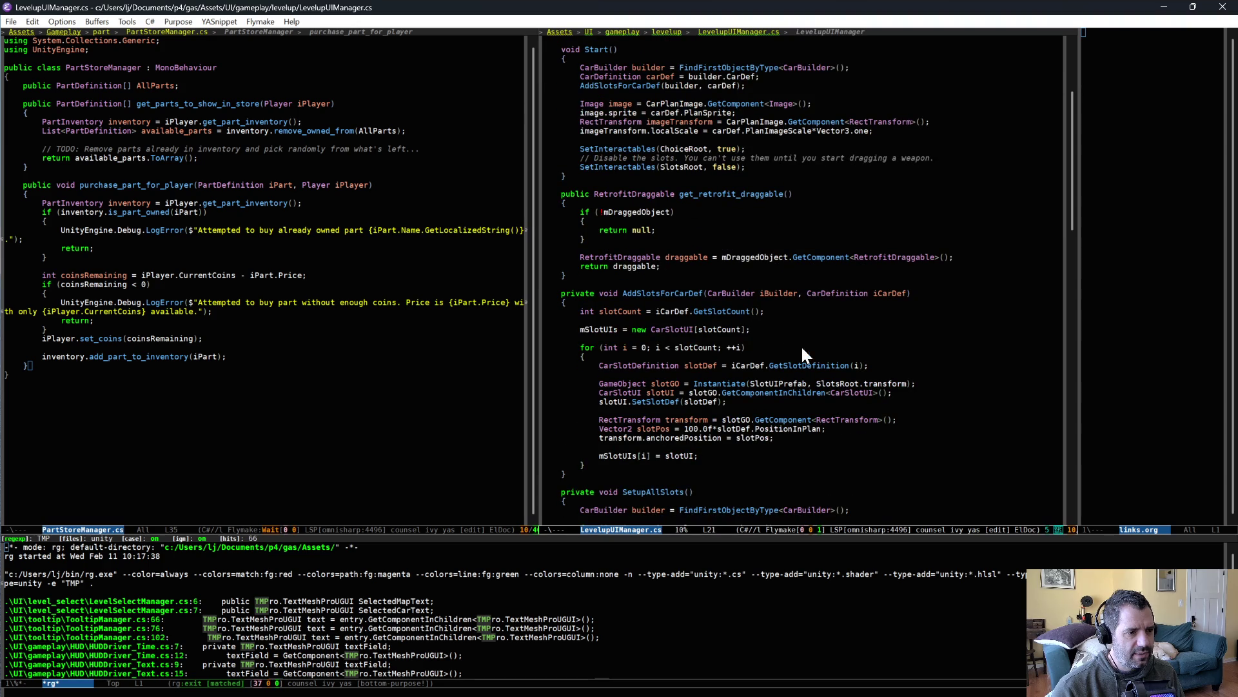
scroll(806, 370, "down", 5)
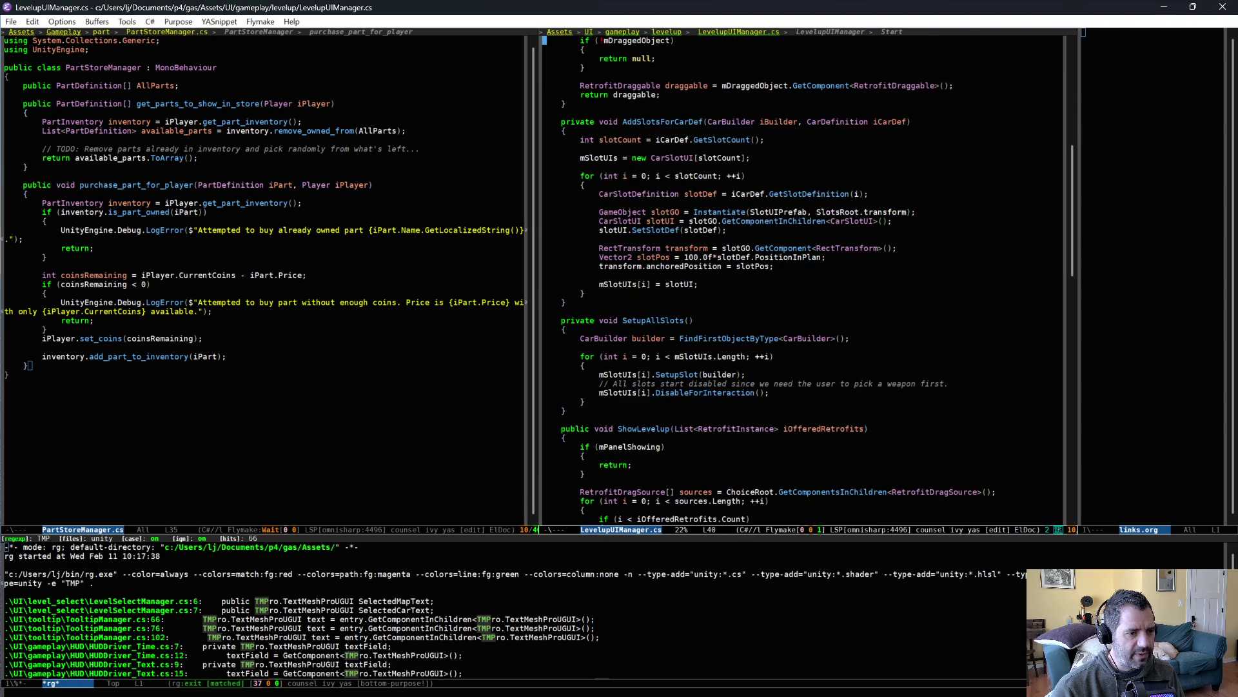
scroll(728, 411, "down", 5)
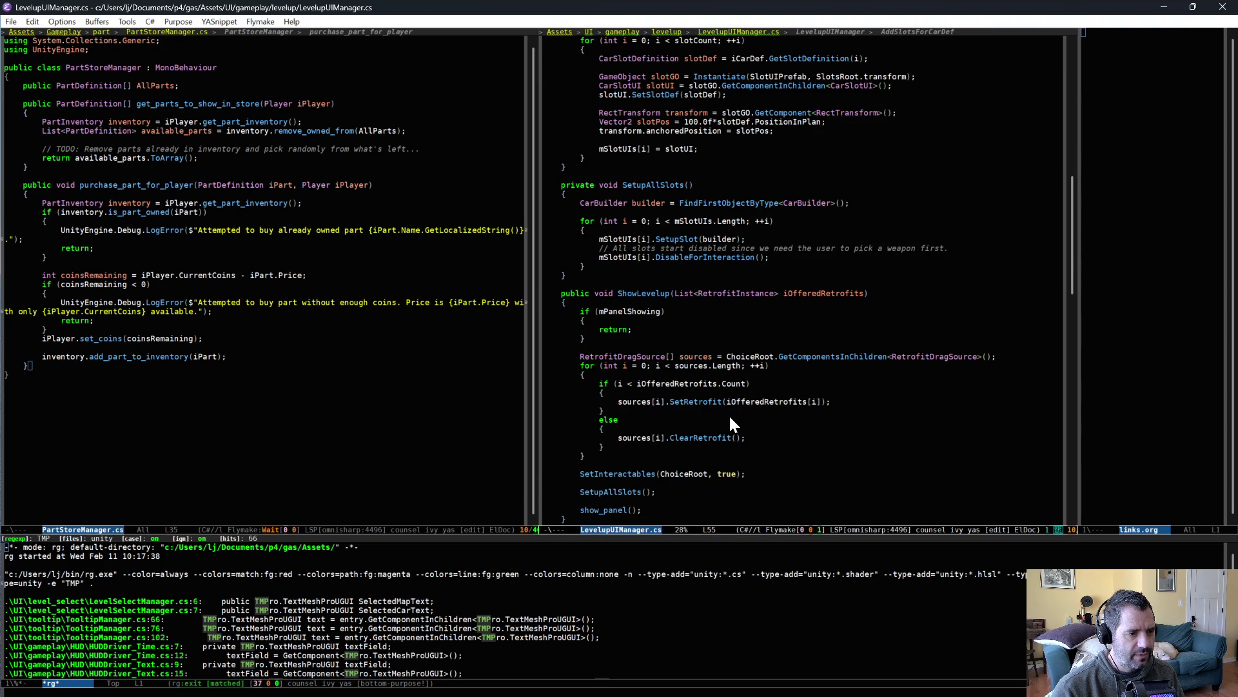
scroll(730, 418, "down", 15)
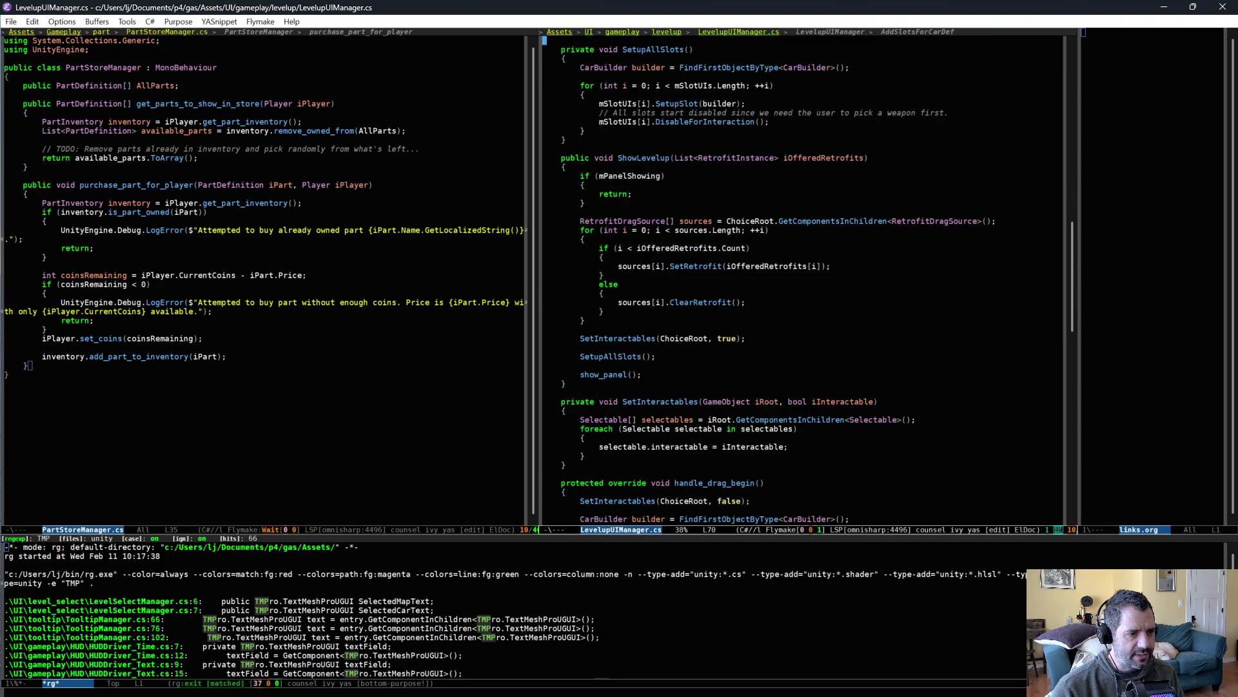
scroll(714, 372, "down", 2)
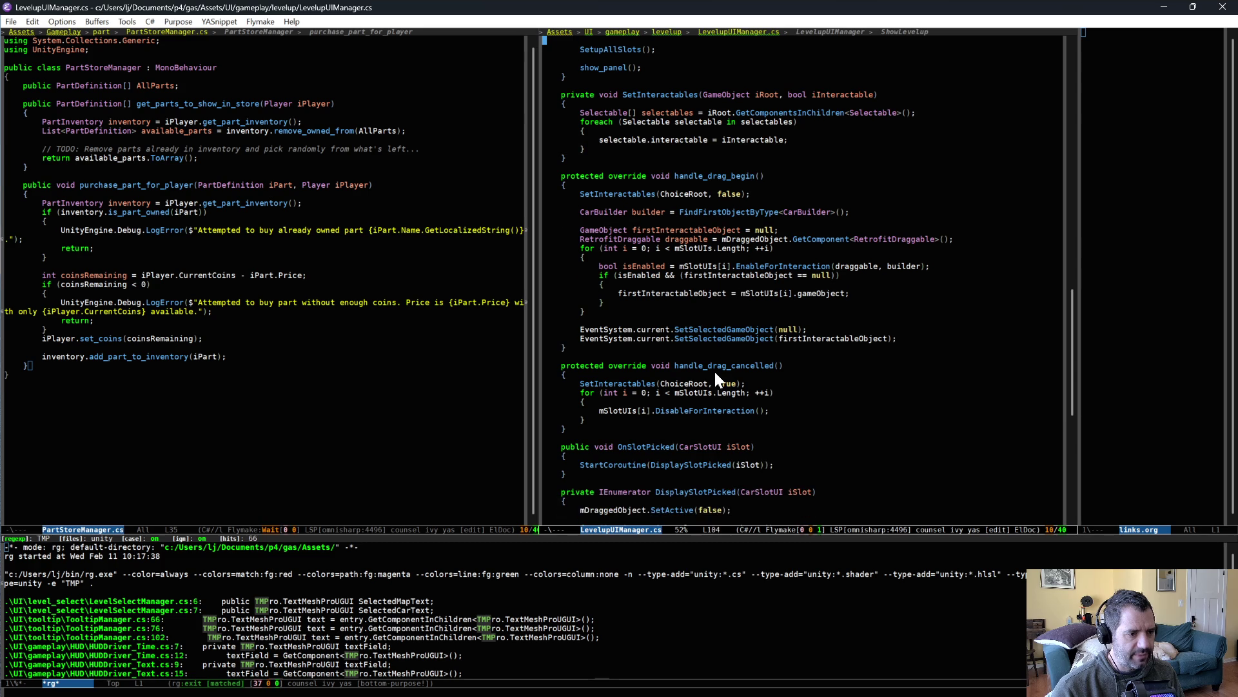
scroll(831, 450, "down", 3)
scroll(831, 458, "down", 3)
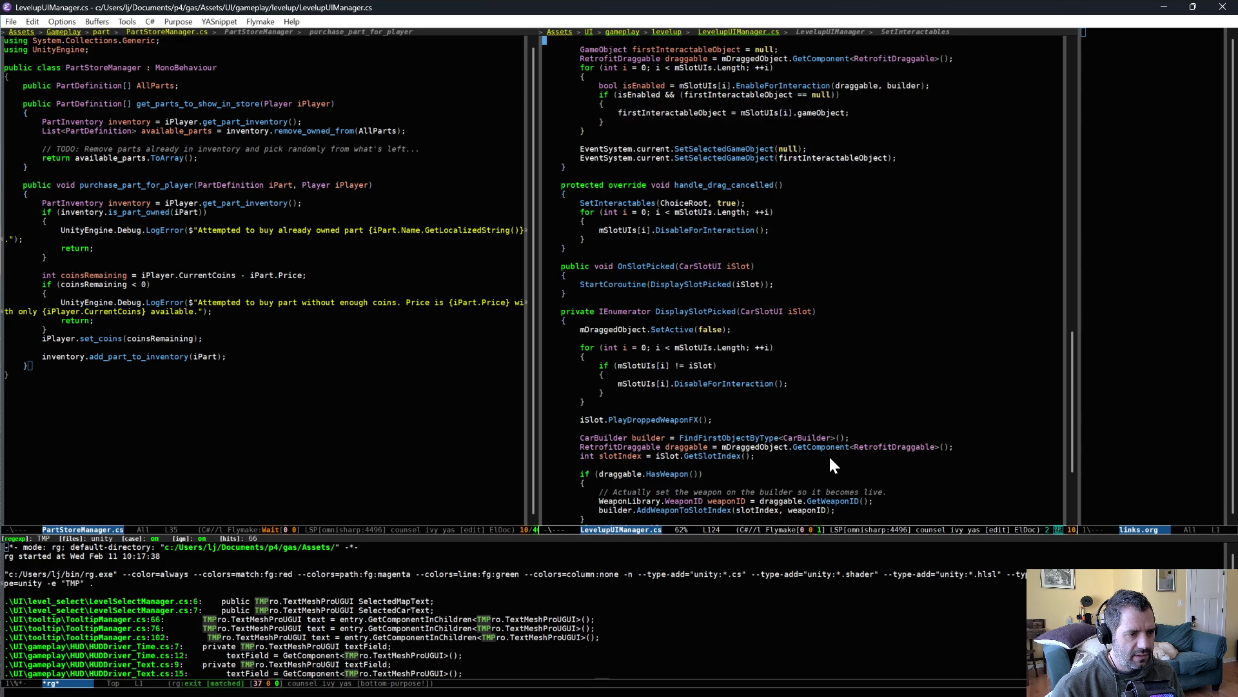
scroll(829, 459, "down", 4)
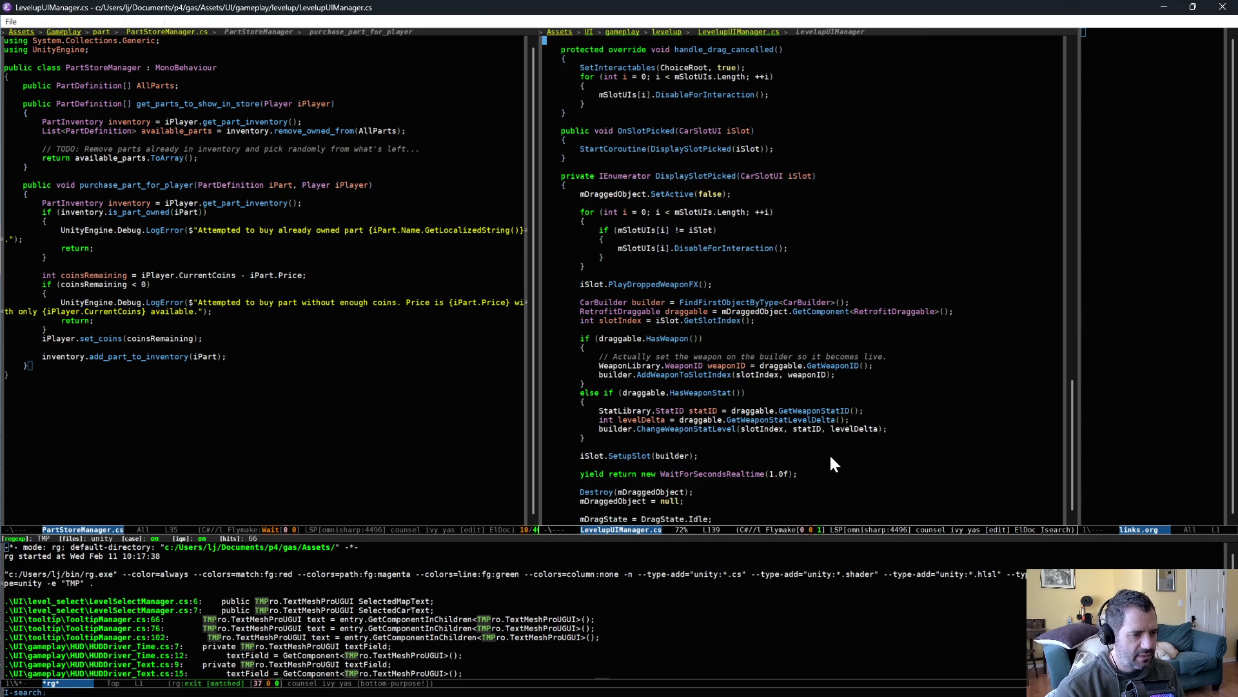
key("ctrl+s")
type("destroy")
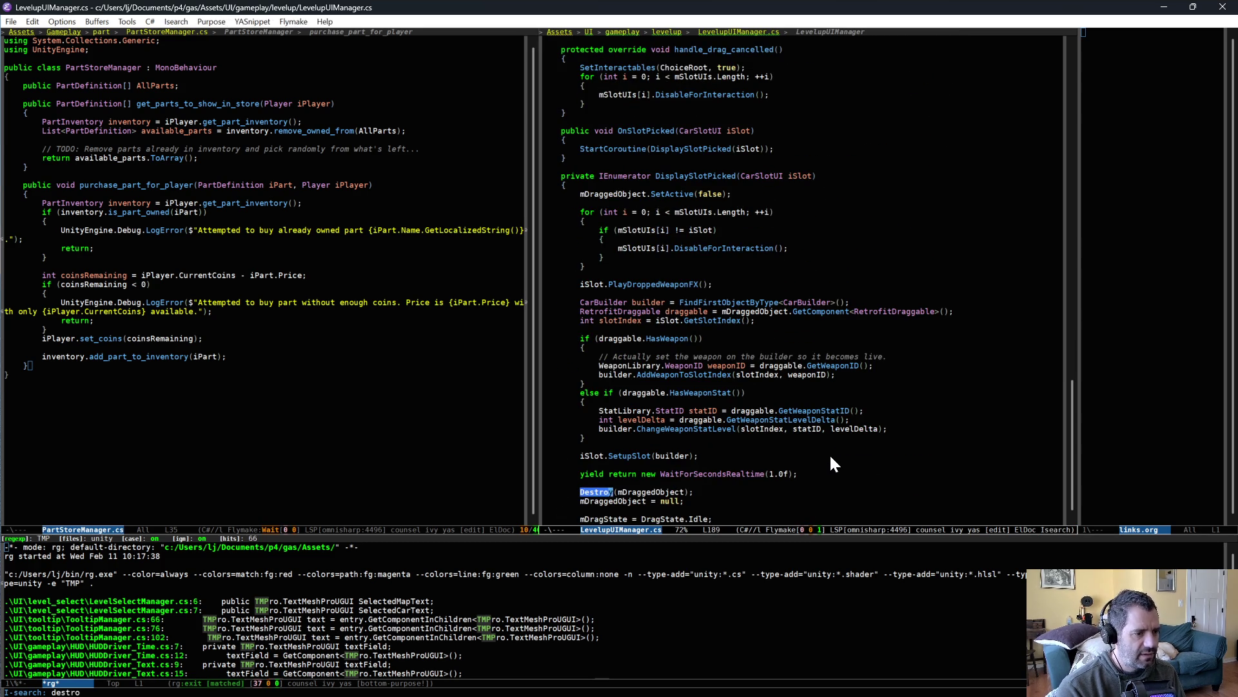
scroll(832, 452, "up", 10)
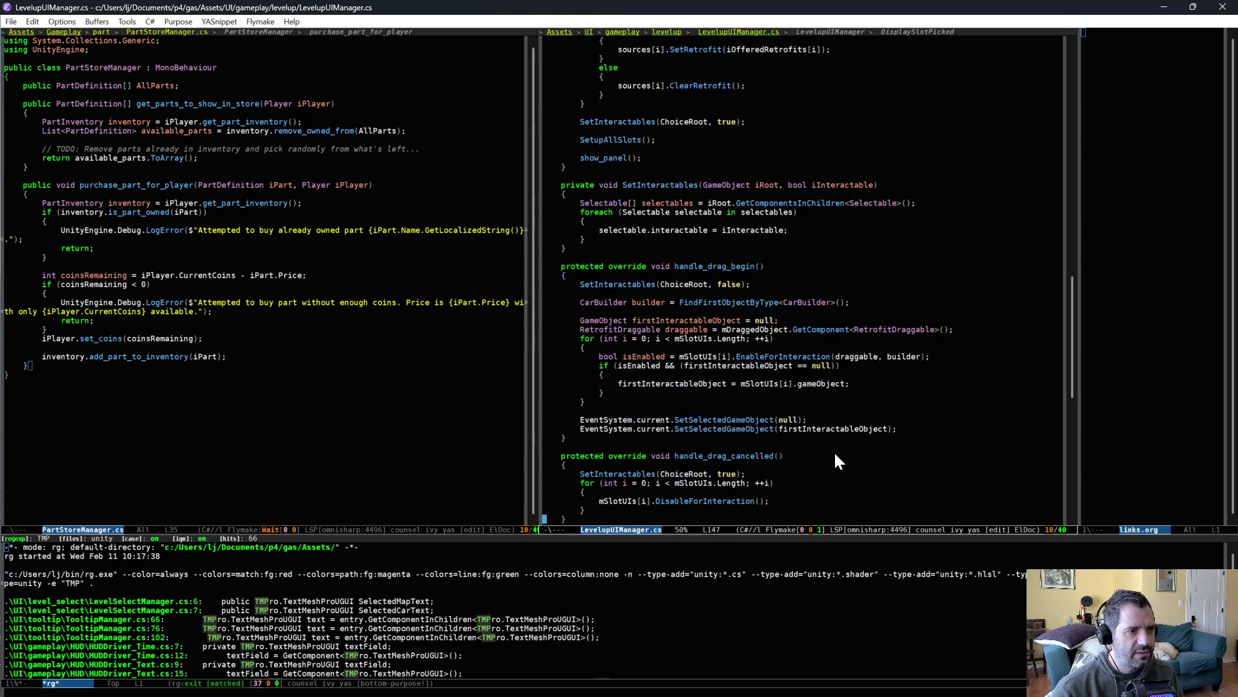
scroll(834, 458, "down", 3)
scroll(834, 458, "down", 3)
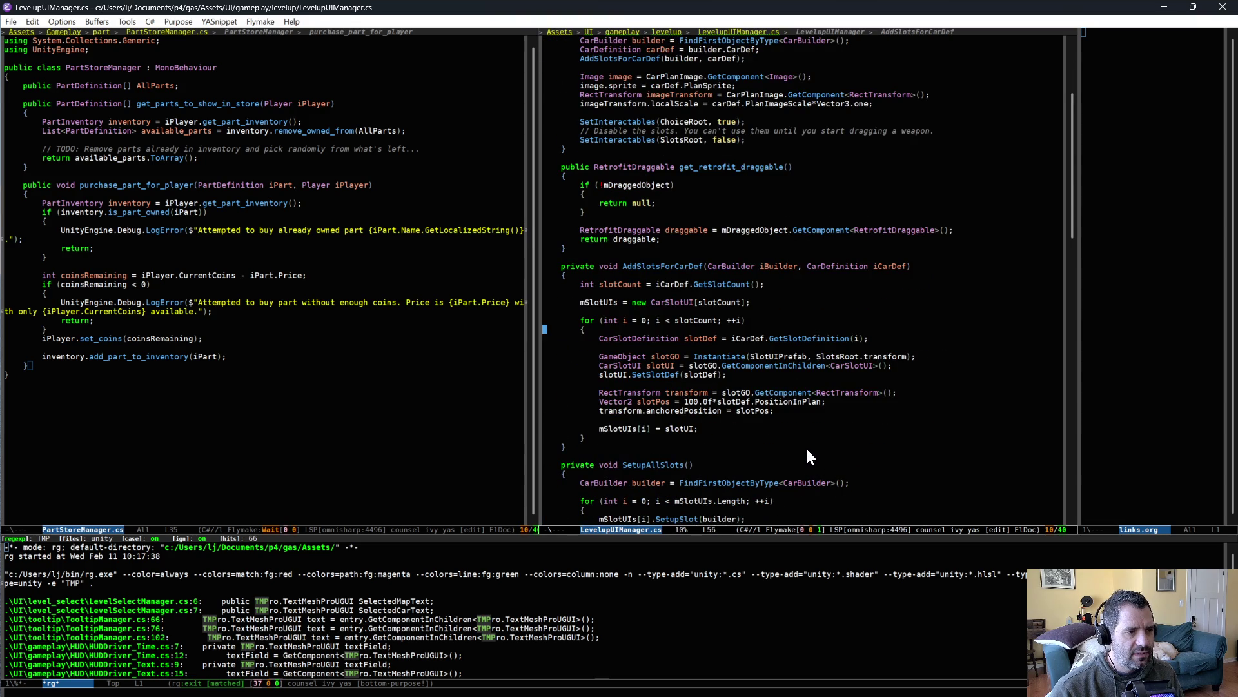
scroll(806, 450, "up", 5)
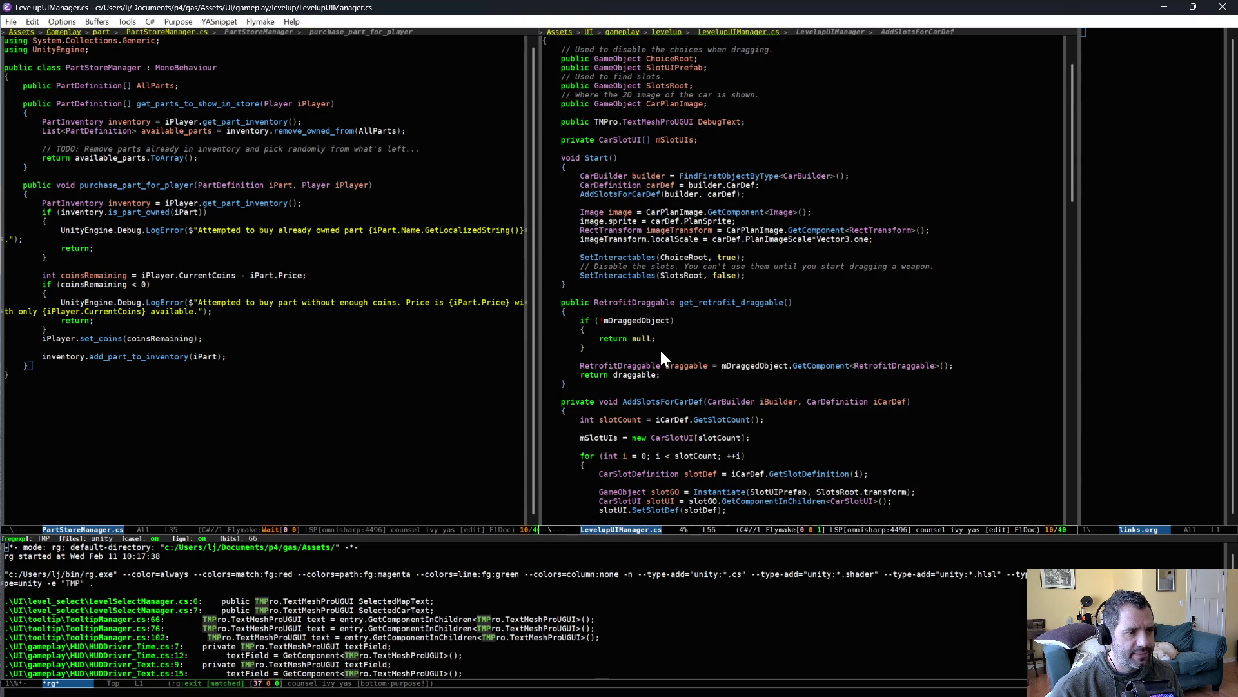
scroll(661, 350, "down", 4)
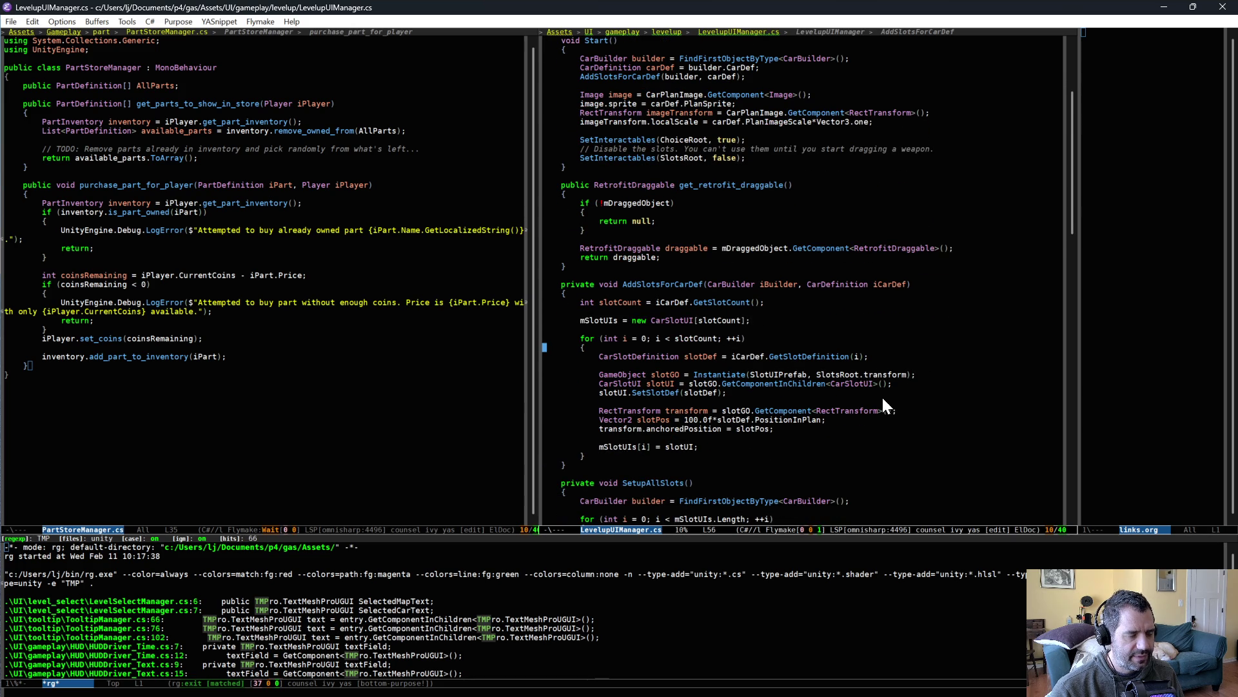
scroll(882, 396, "down", 4)
scroll(879, 409, "down", 7)
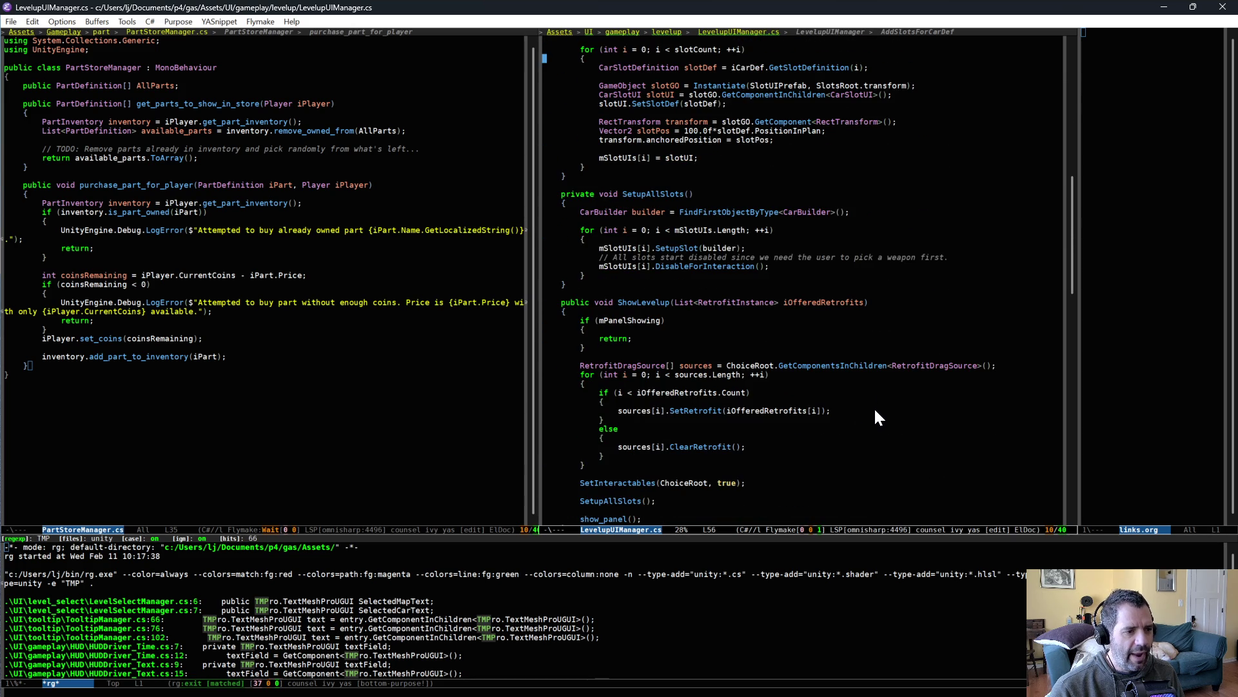
scroll(866, 406, "down", 1)
left_click(710, 418)
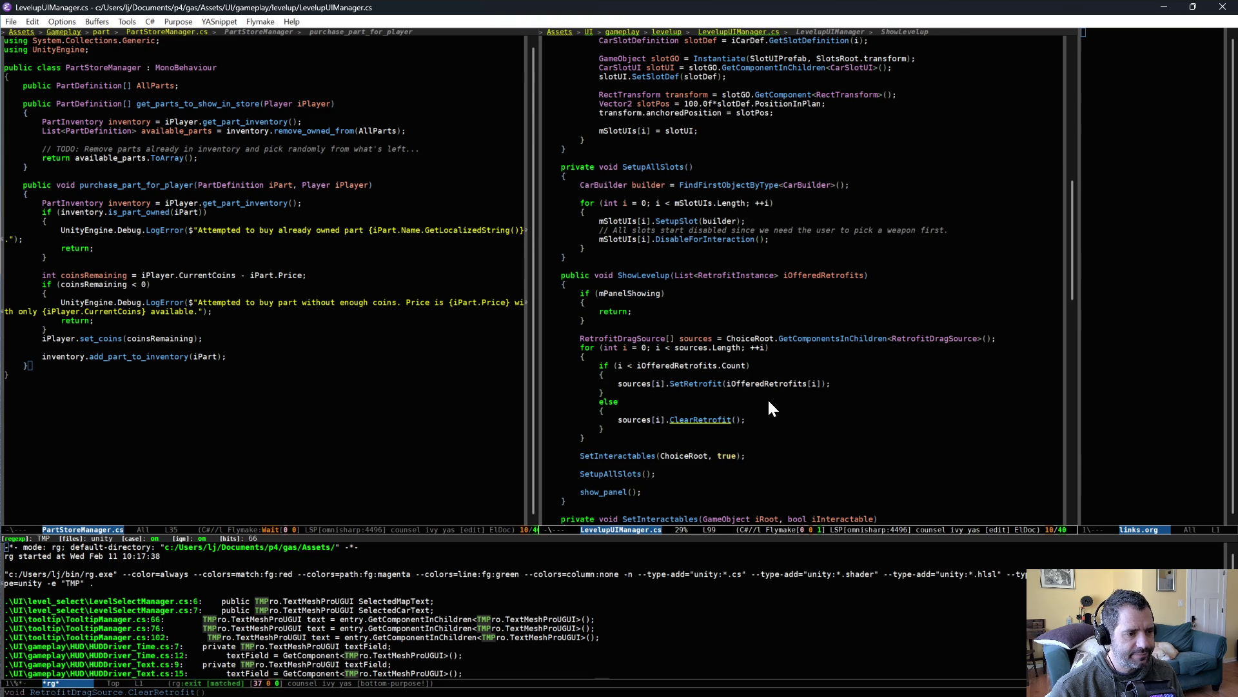
scroll(768, 397, "down", 3)
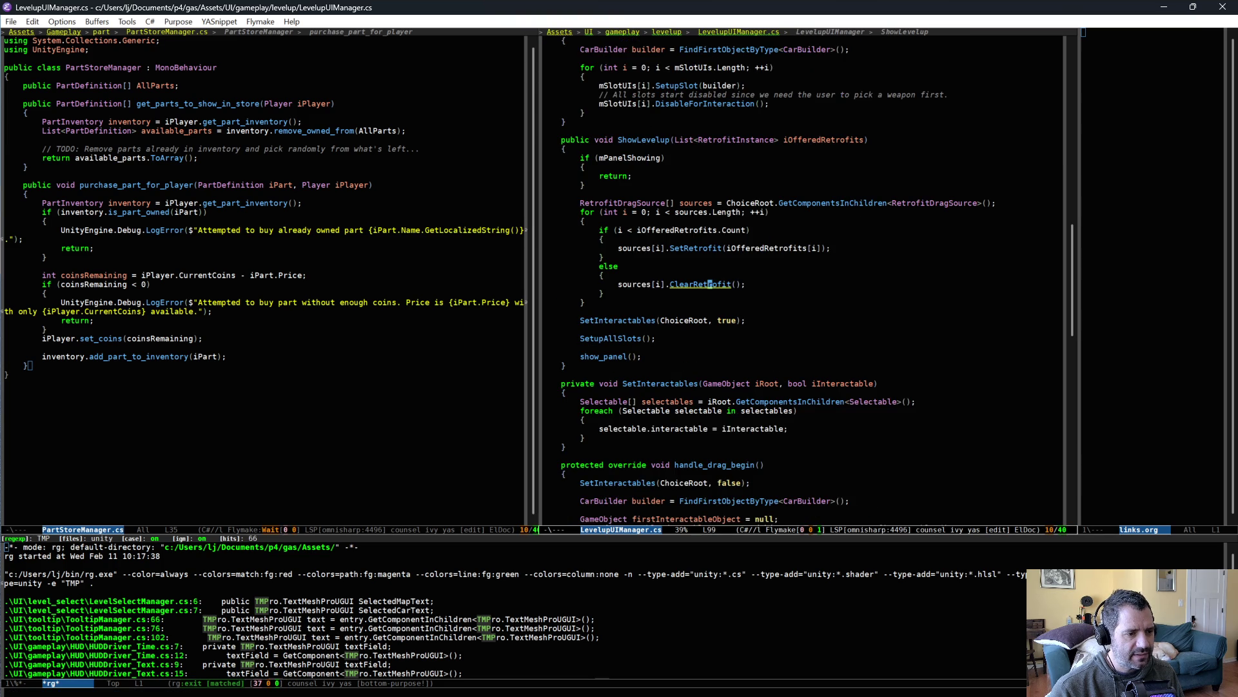
scroll(771, 410, "down", 10)
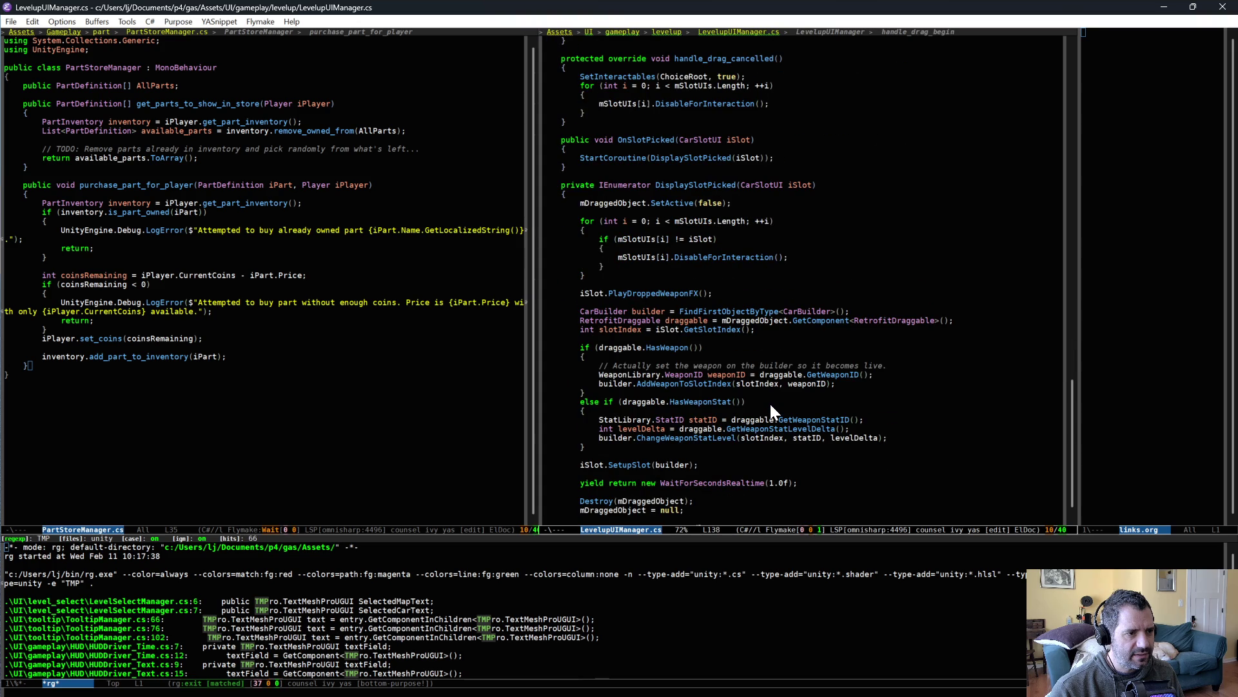
scroll(771, 405, "down", 3)
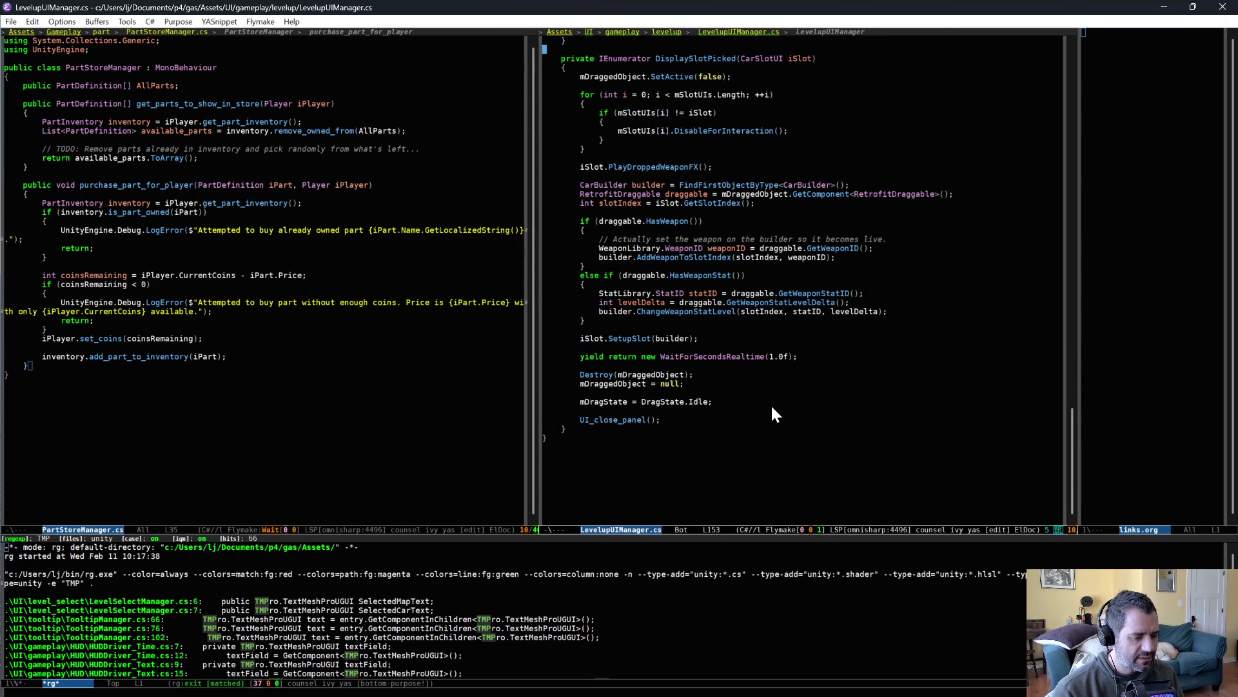
key("alt+g")
type("isetup")
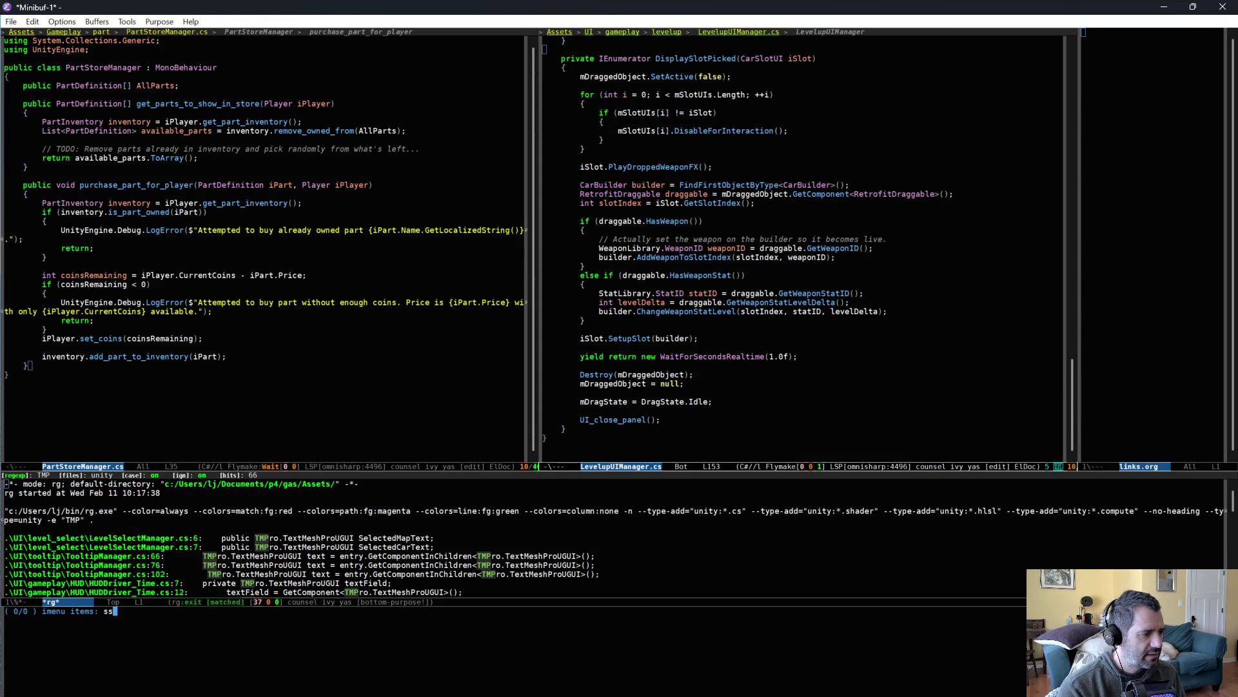
key("Return")
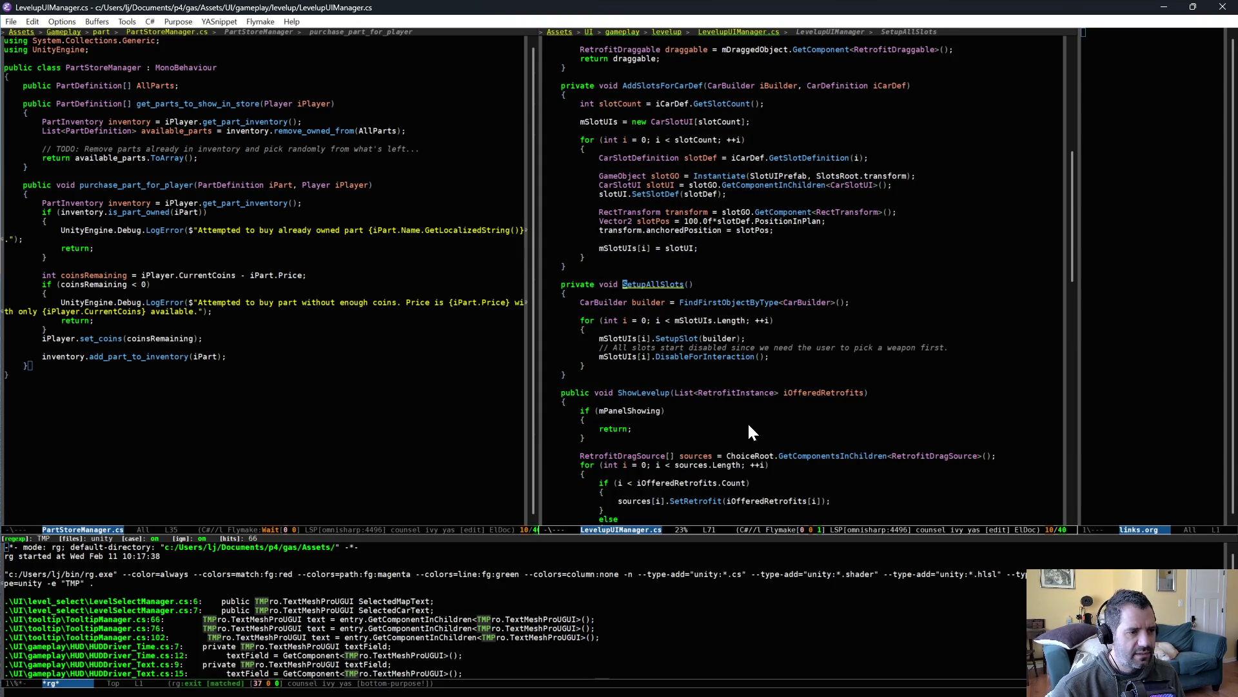
scroll(760, 332, "up", 2)
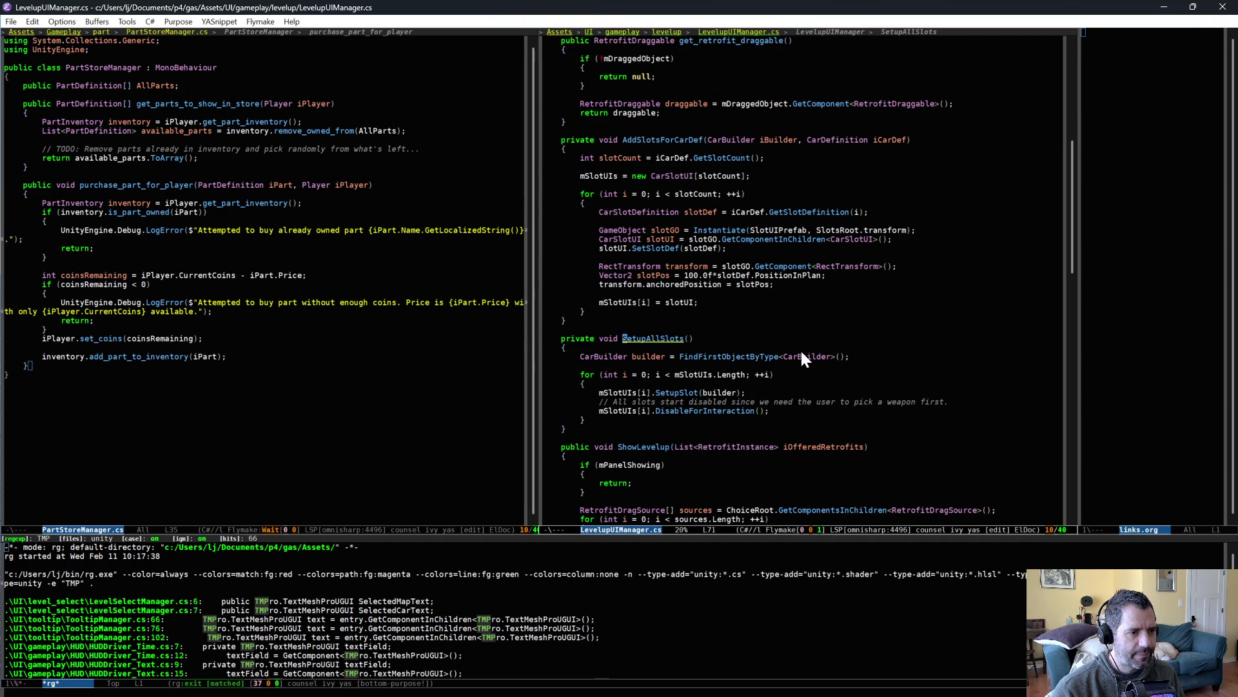
scroll(801, 352, "up", 10)
scroll(802, 353, "down", 12)
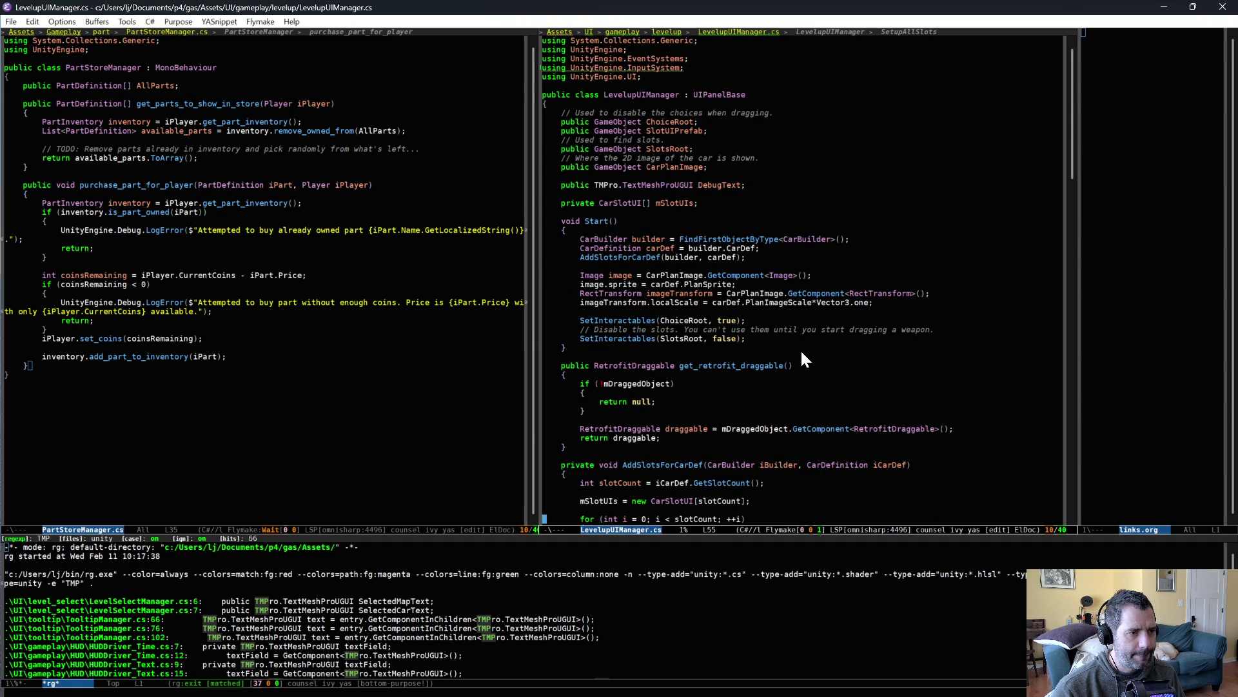
scroll(801, 352, "down", 20)
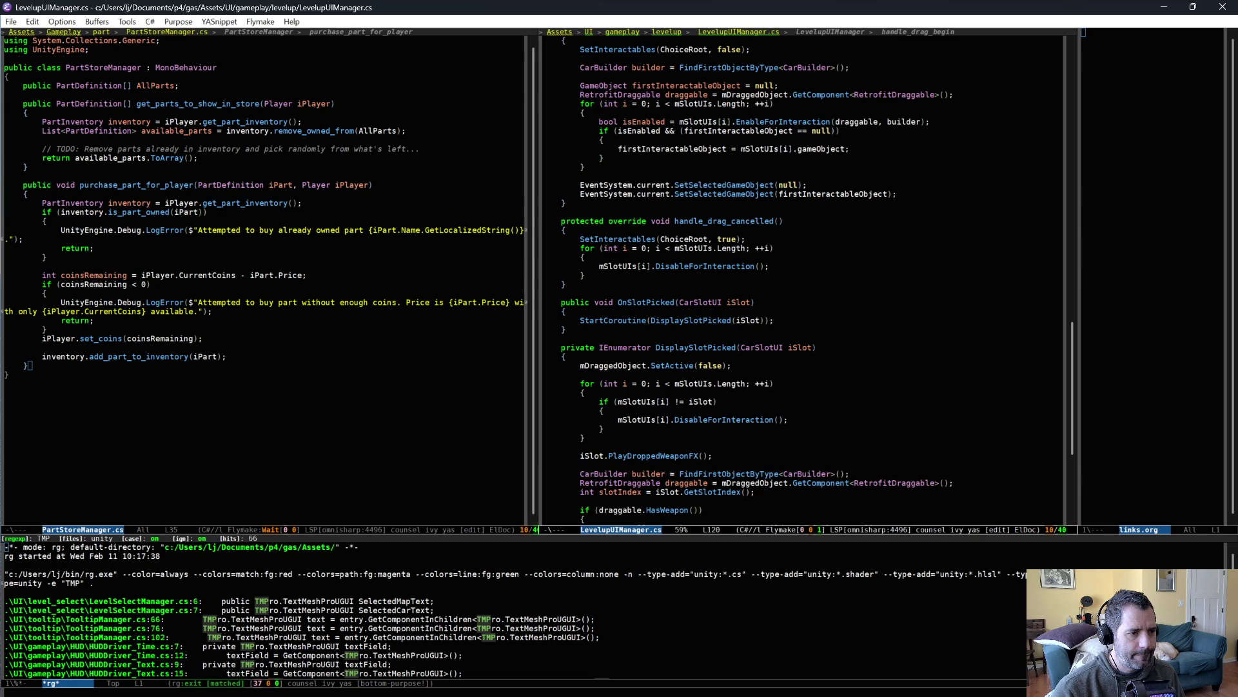
scroll(801, 352, "down", 5)
scroll(801, 352, "down", 2)
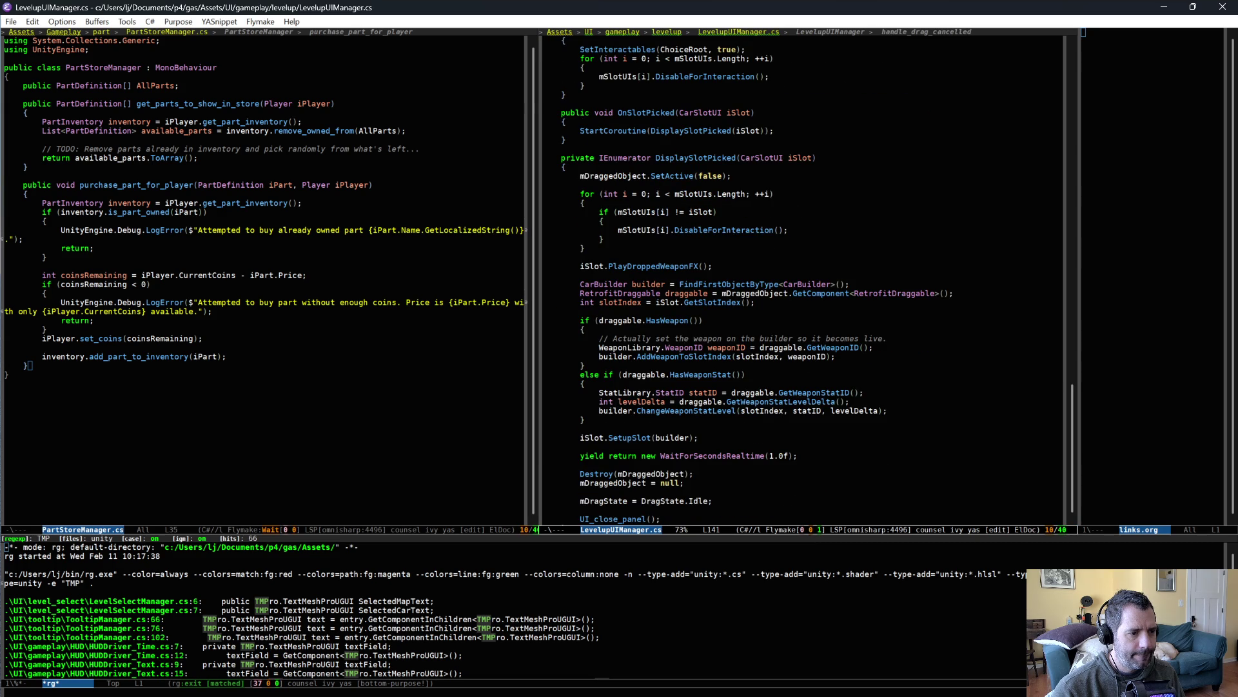
left_click(689, 257)
key("ctrl+x")
key("b")
key("Return")
Below mPlayer = iPlayer, start a foreach loop over DisplayParent's children using childCount
left_click(757, 184)
key("Up")
key("Up")
key("Up")
key("Return")
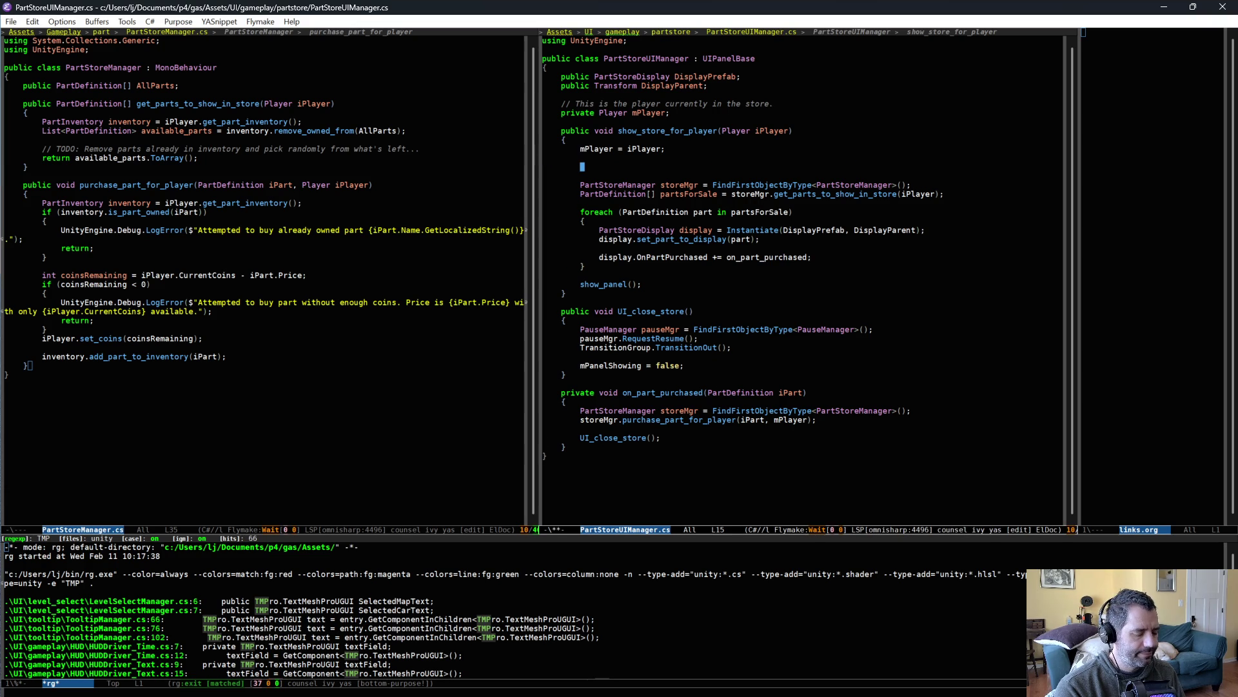
type("forea")
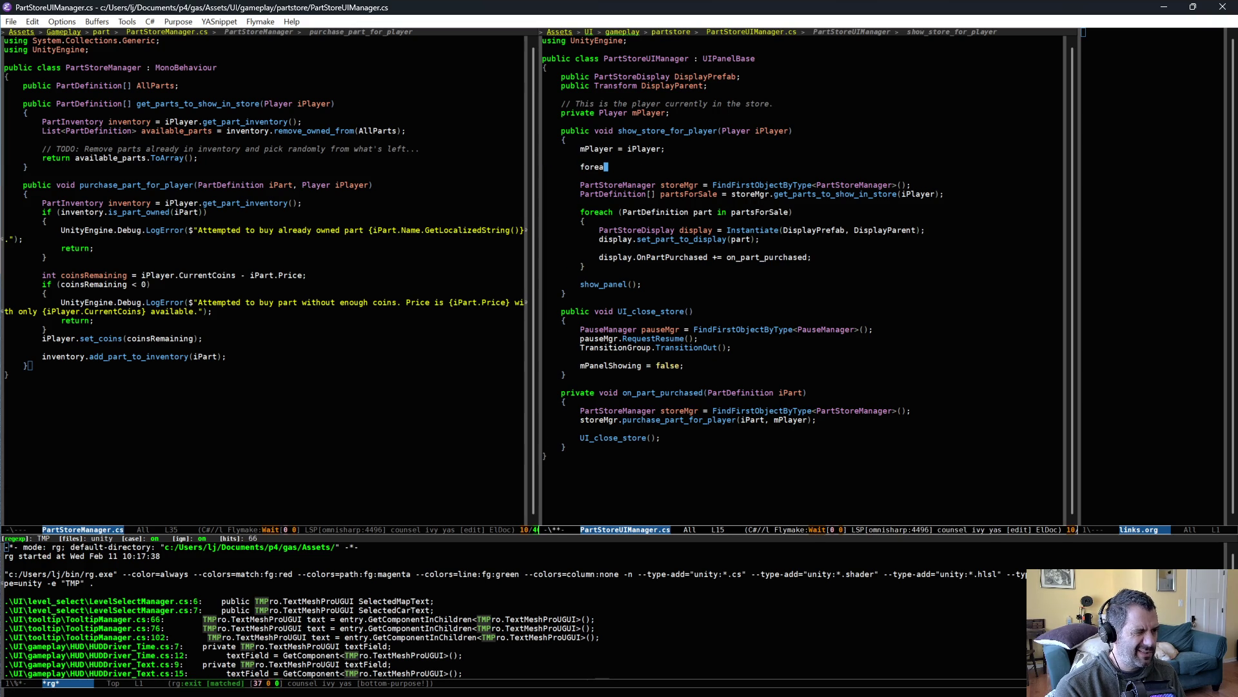
type("ch (Tra")
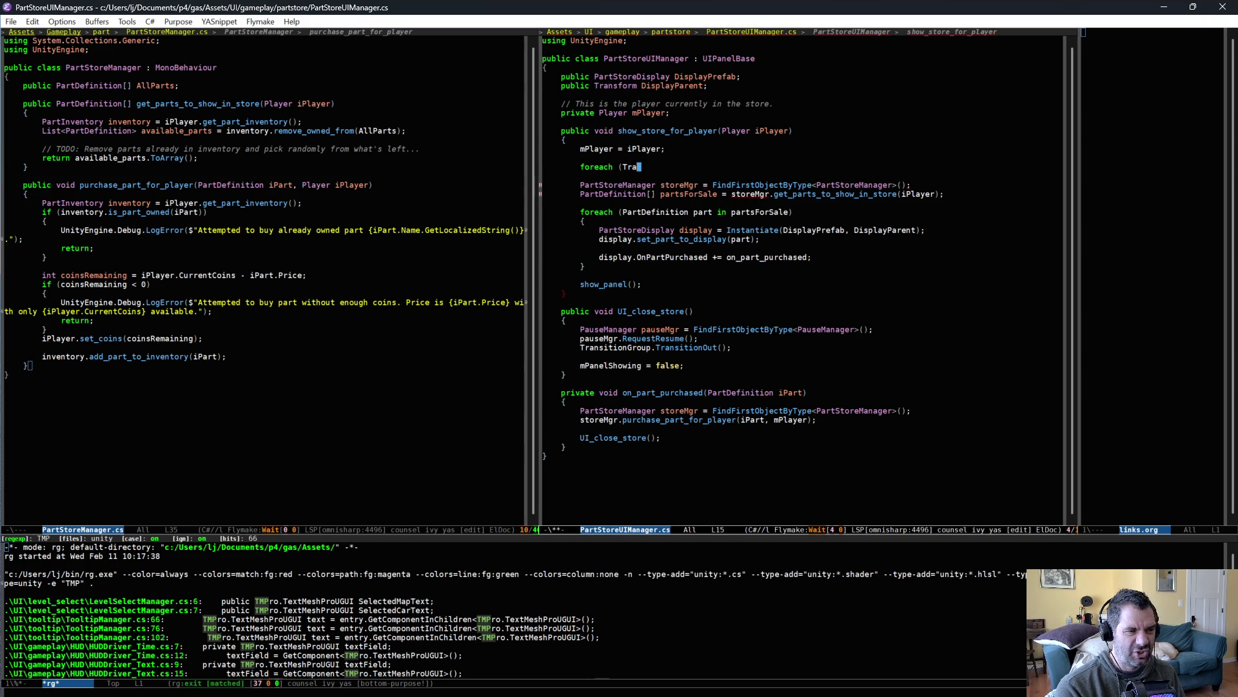
type("nsform chi")
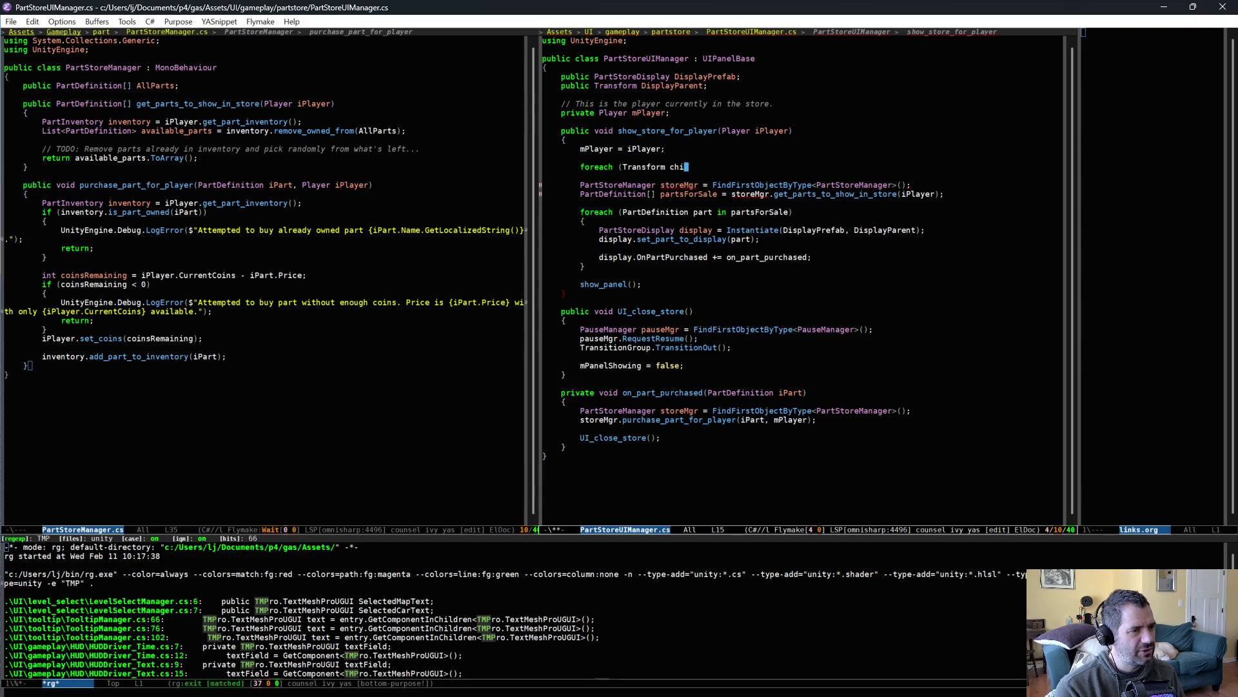
type("ld in ")
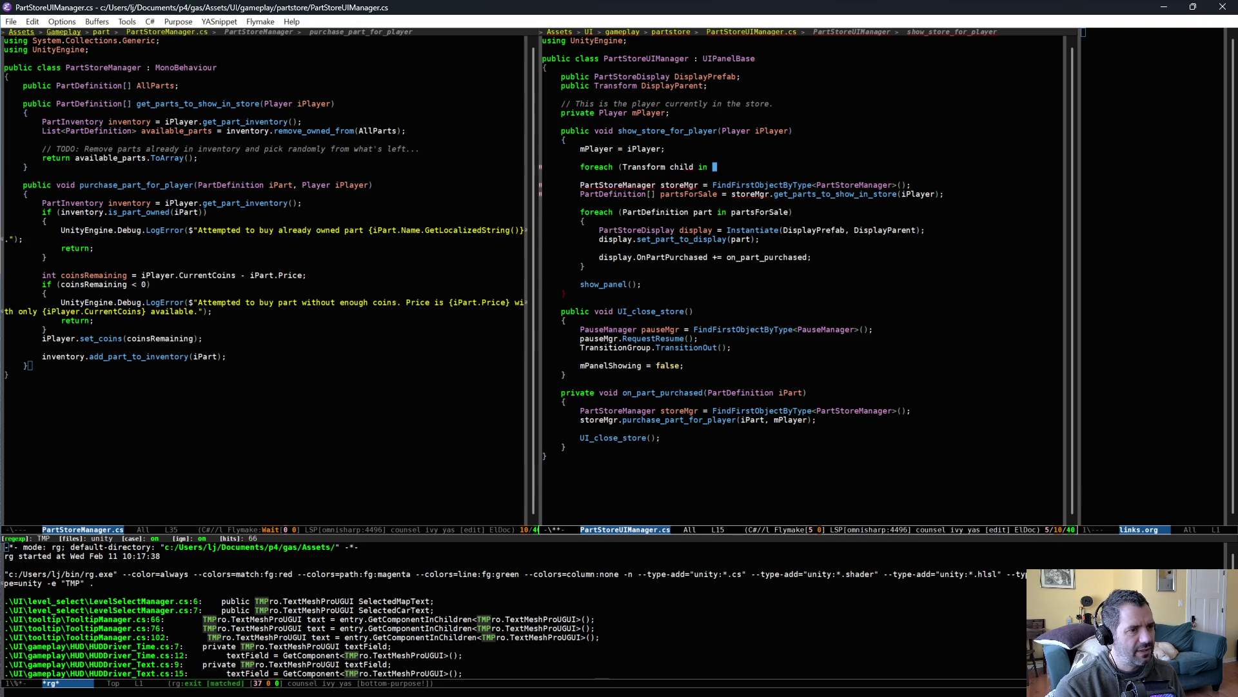
type("DisplayParent.")
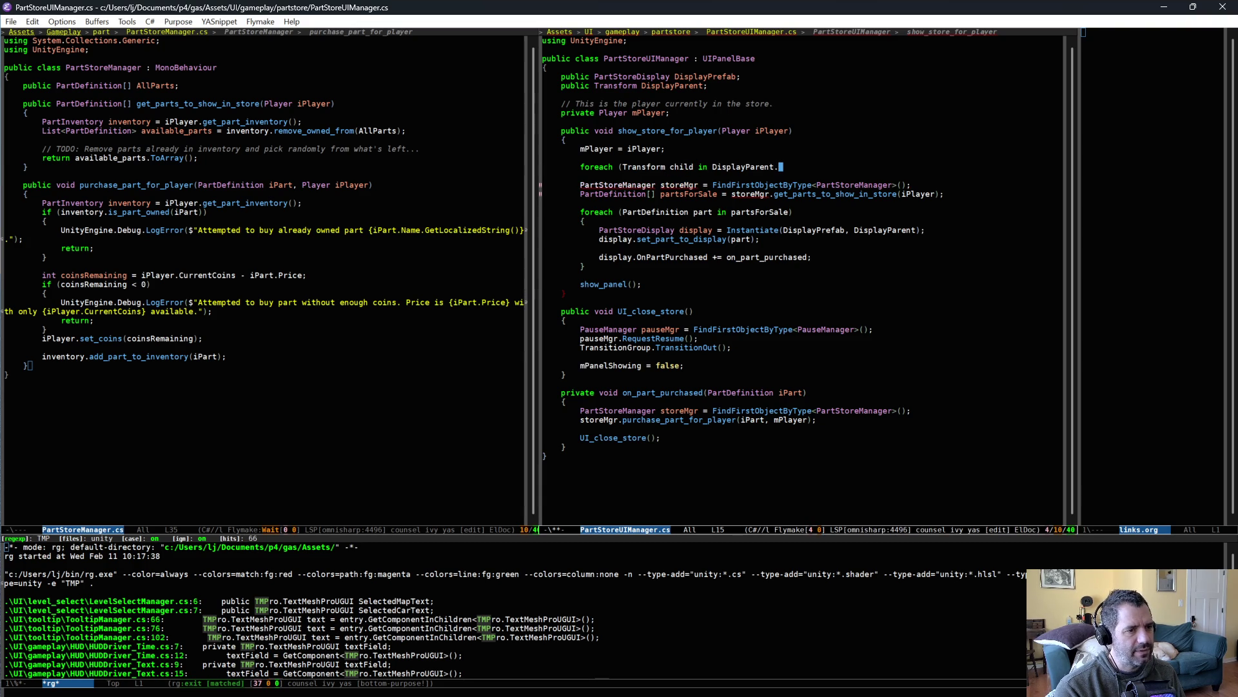
type("chi")
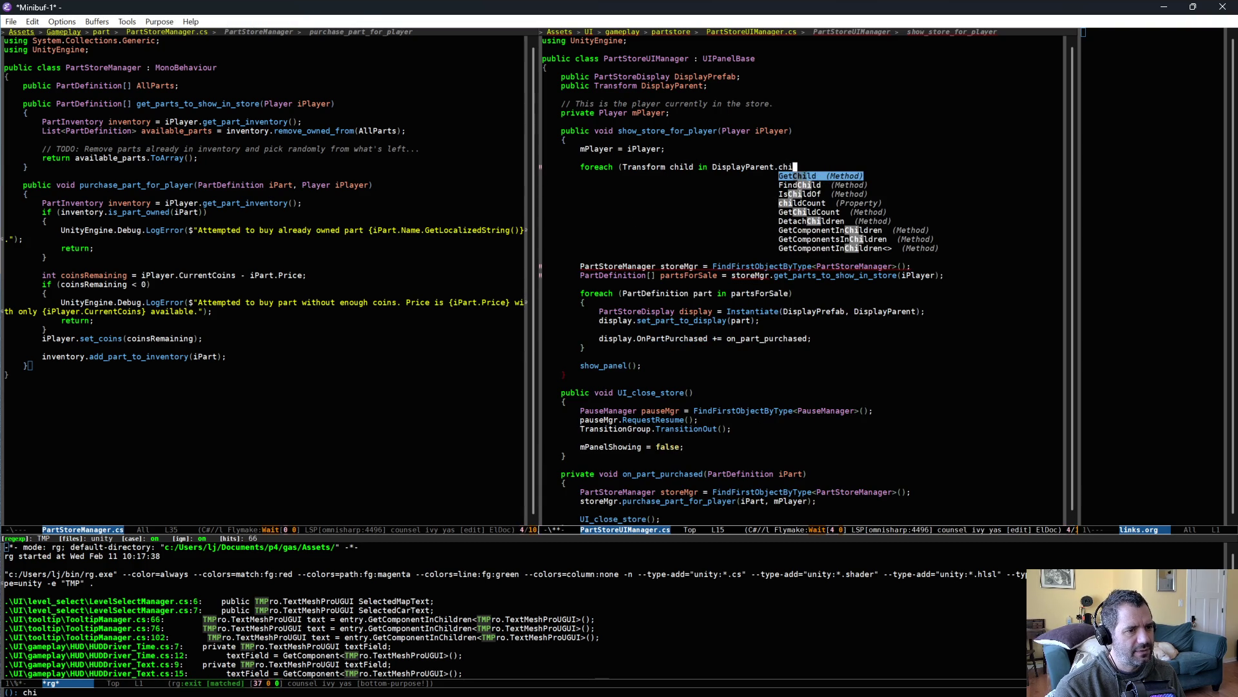
type("ld")
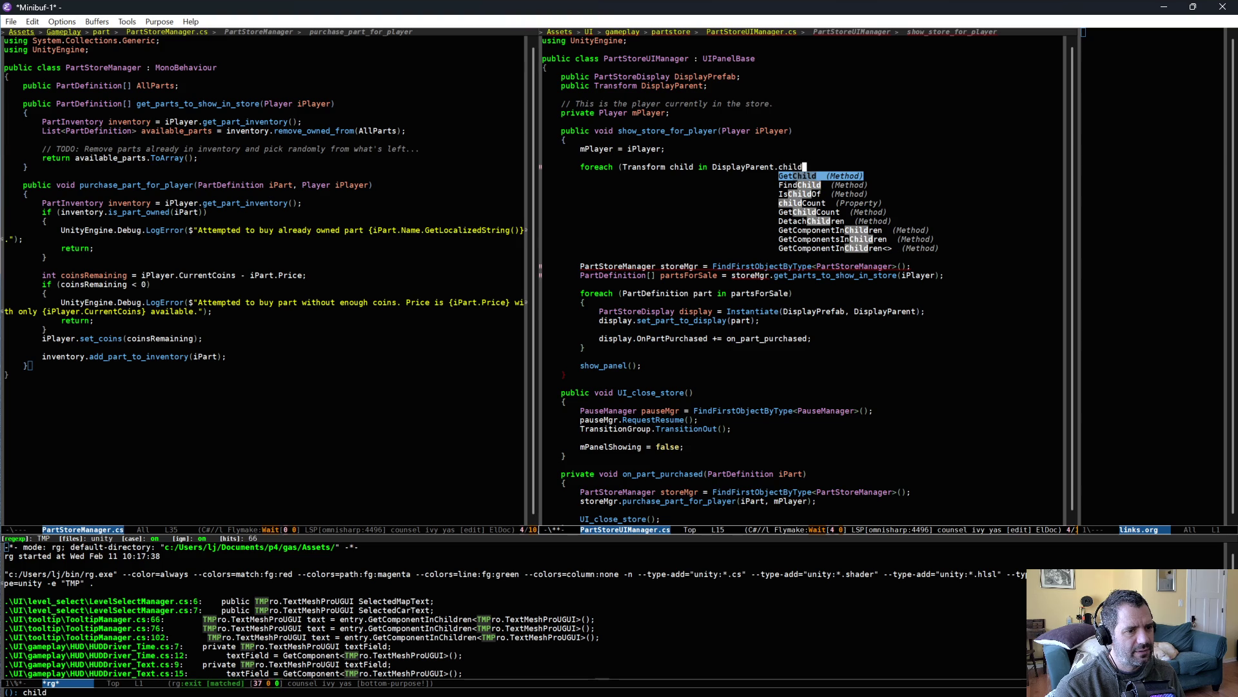
key("Down")
key("Down")
key("Down")
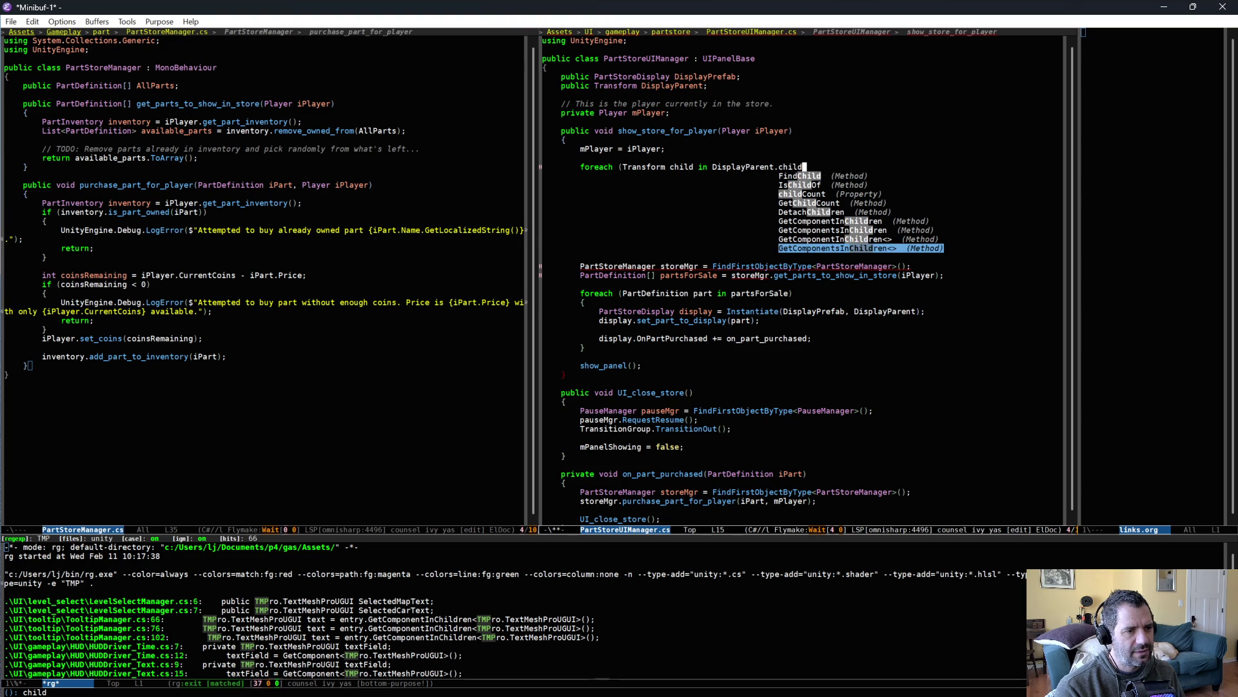
key("Up")
key("Up")
key("Up")
key("Return")
Turn the foreach into a for loop, then clear the header draft to rewrite it
key("alt+b")
key("alt+b")
key("alt+b")
key("ctrl+a")
key("alt+f")
key("BackSpace")
key("BackSpace")
key("BackSpace")
key("BackSpace")
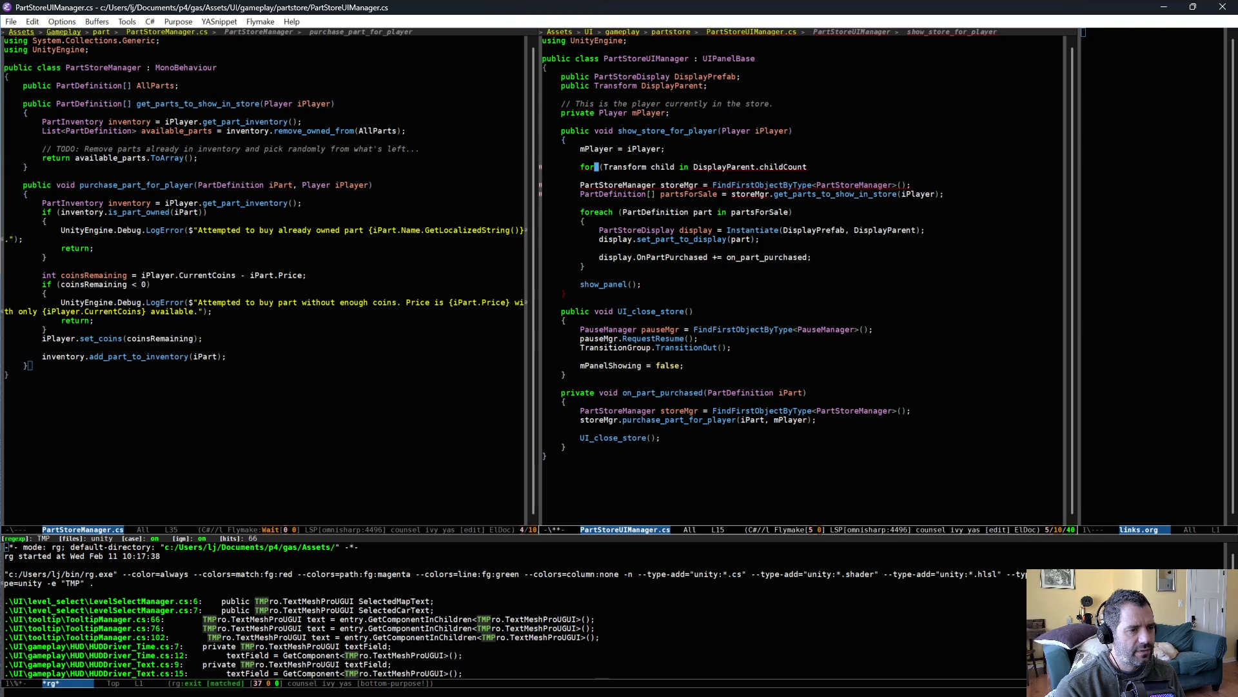
key("alt+f")
key("alt+f")
key("alt+m")
key("ctrl+k")
type("DisplayParent.de")
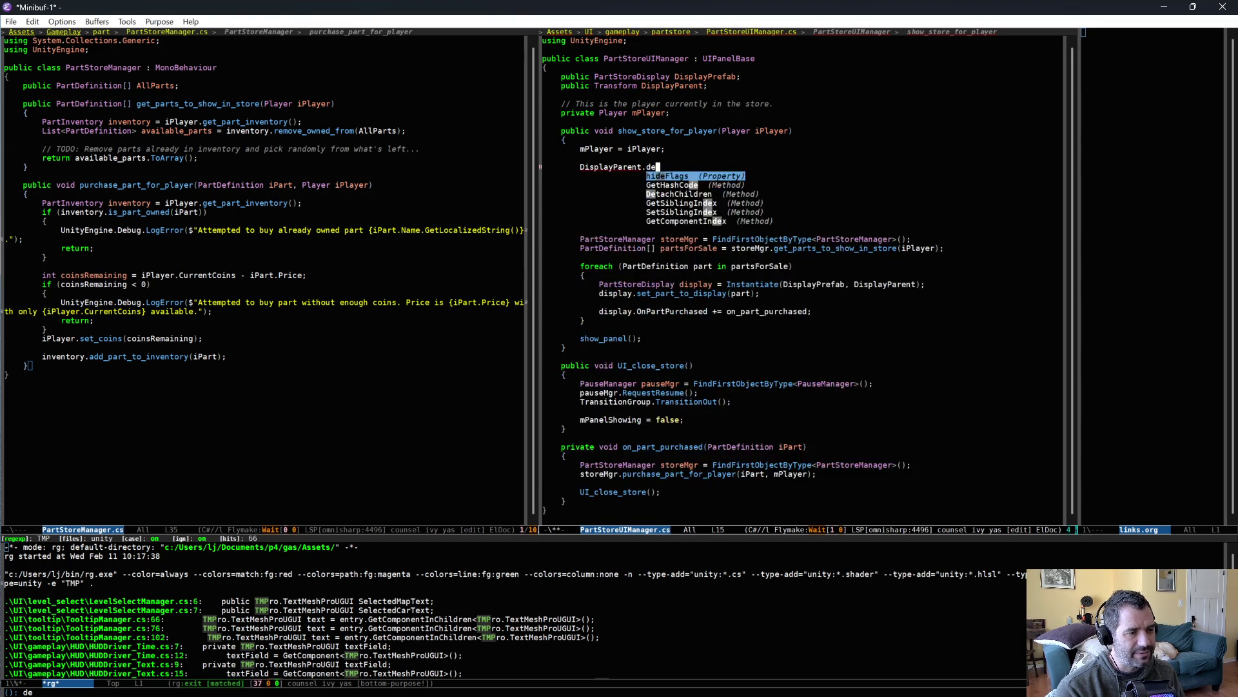
key("ctrl+BackSpace")
key("ctrl+BackSpace")
Write the loop header 'for (int i = DisplayParent.childCount; i >= 0; --i)' with an opening brace
type("for")
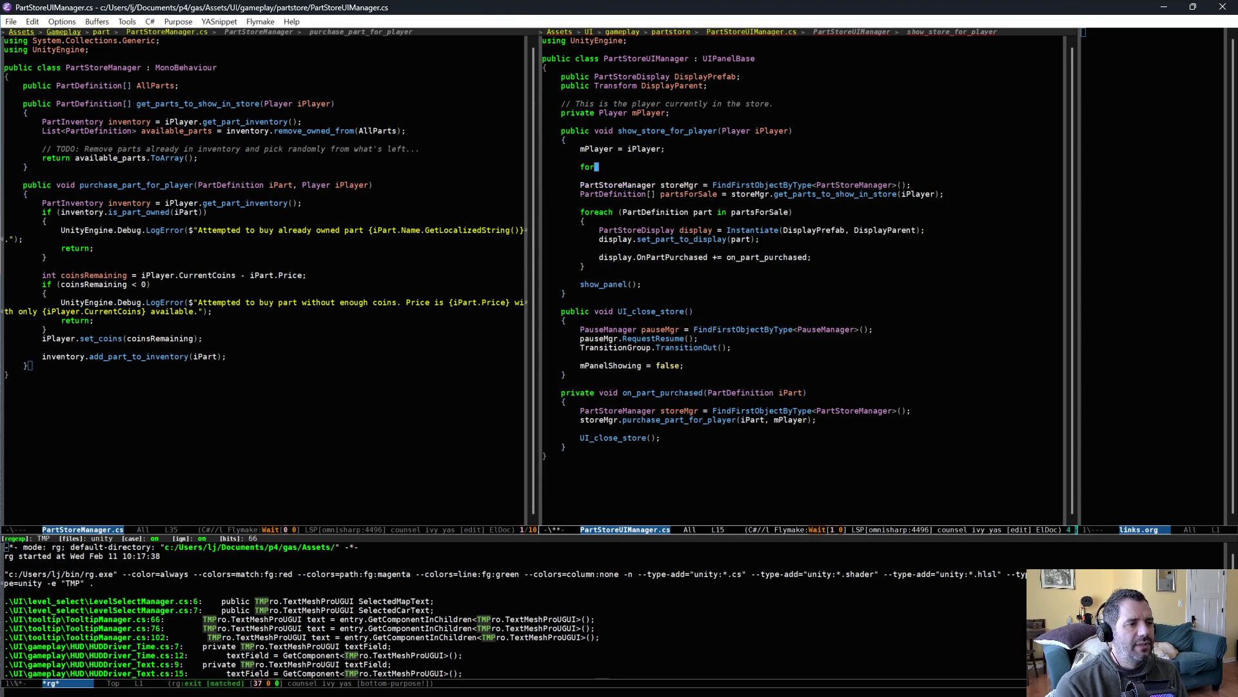
type(" (int i ")
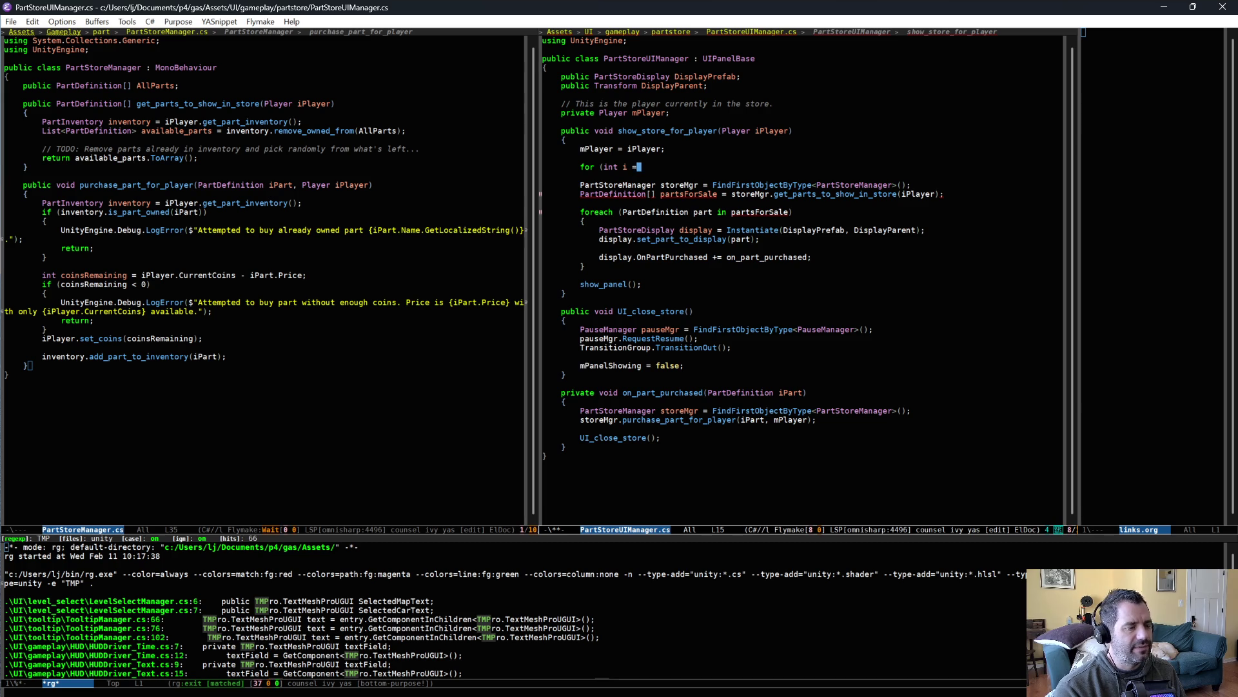
type("= Dis")
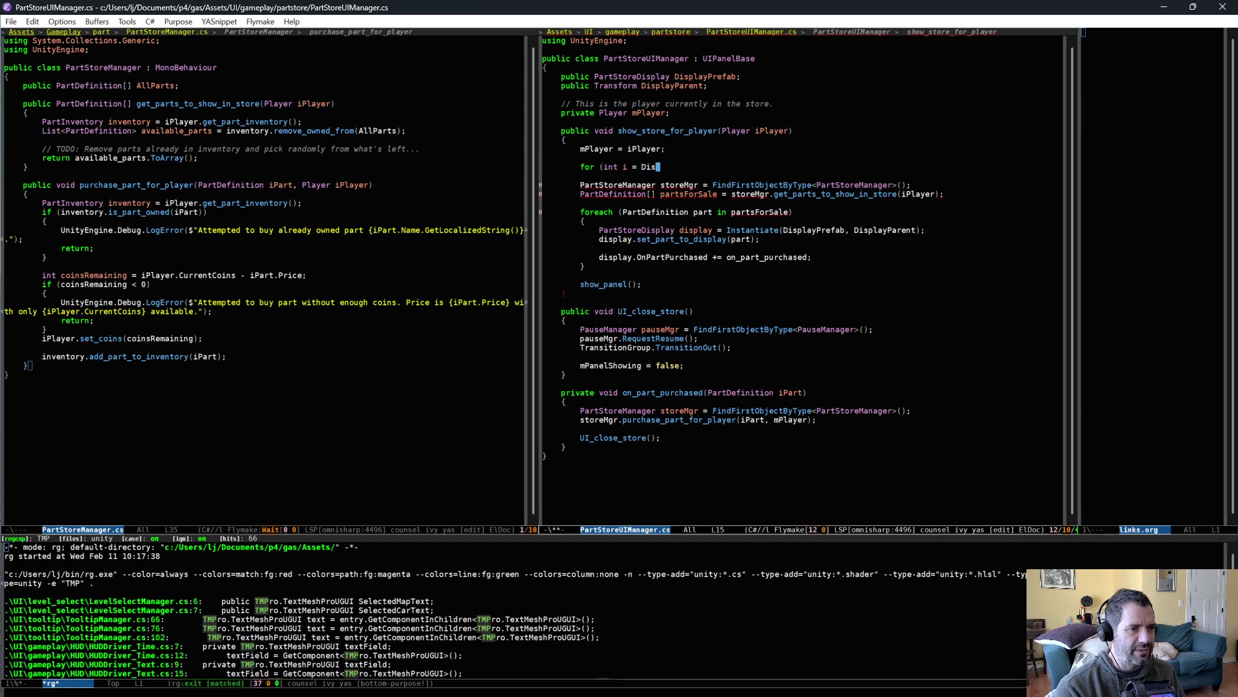
type("playParent.chil")
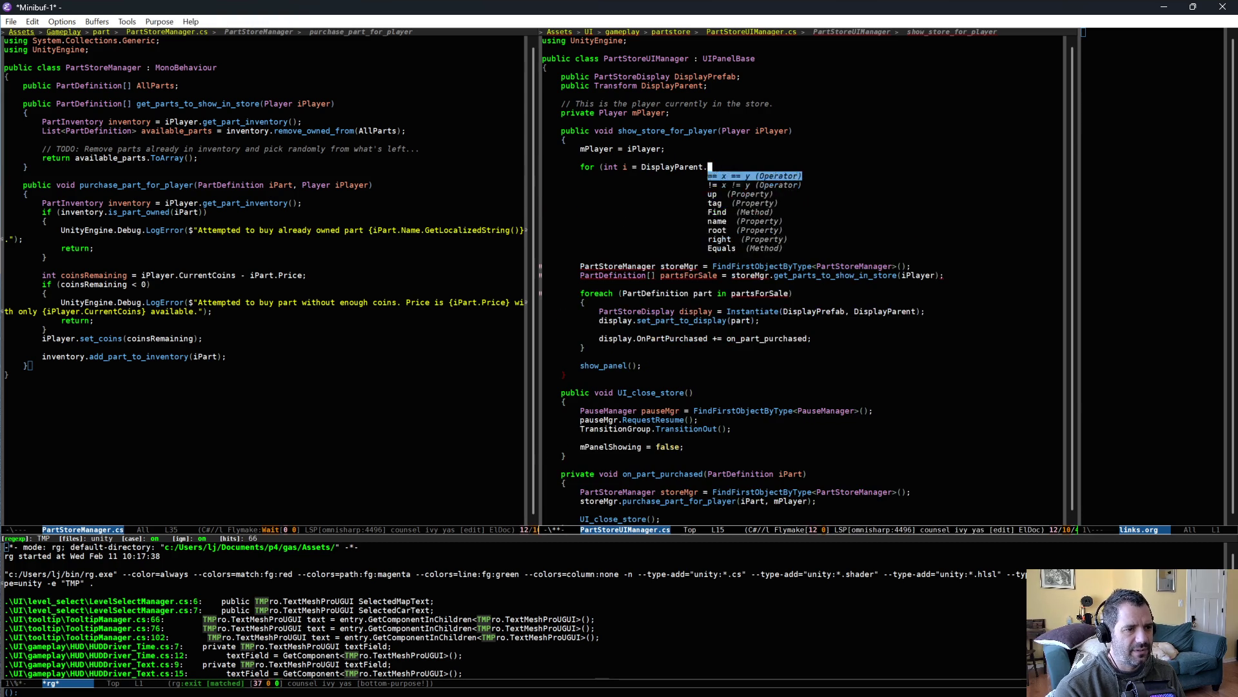
key("Down")
key("Down")
key("Down")
key("Return")
type("; i >= 0; i")
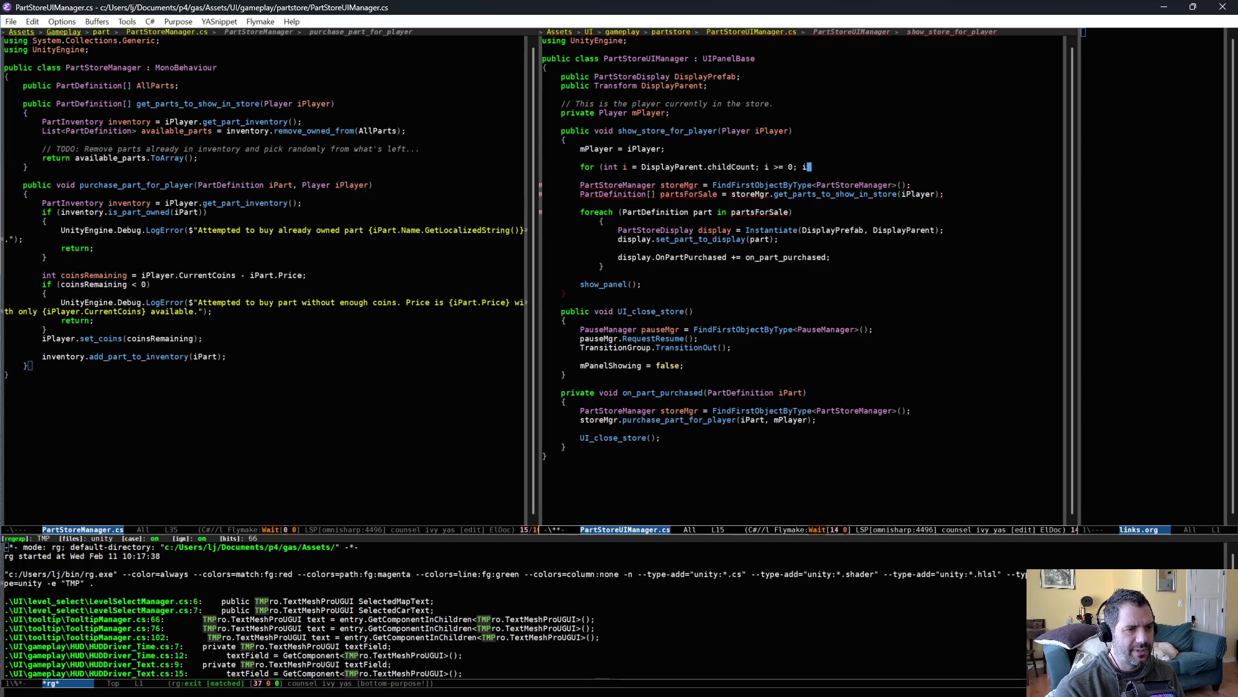
key("BackSpace")
type("--i)")
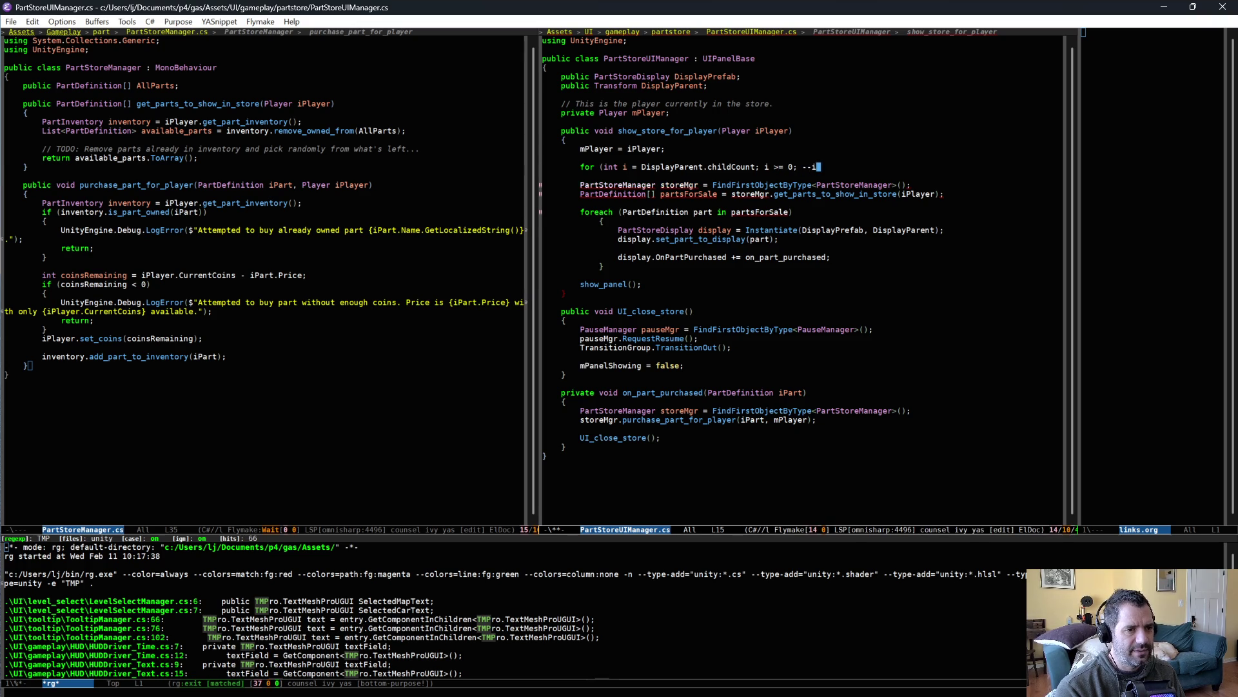
key("Return")
type("{")
key("Return")
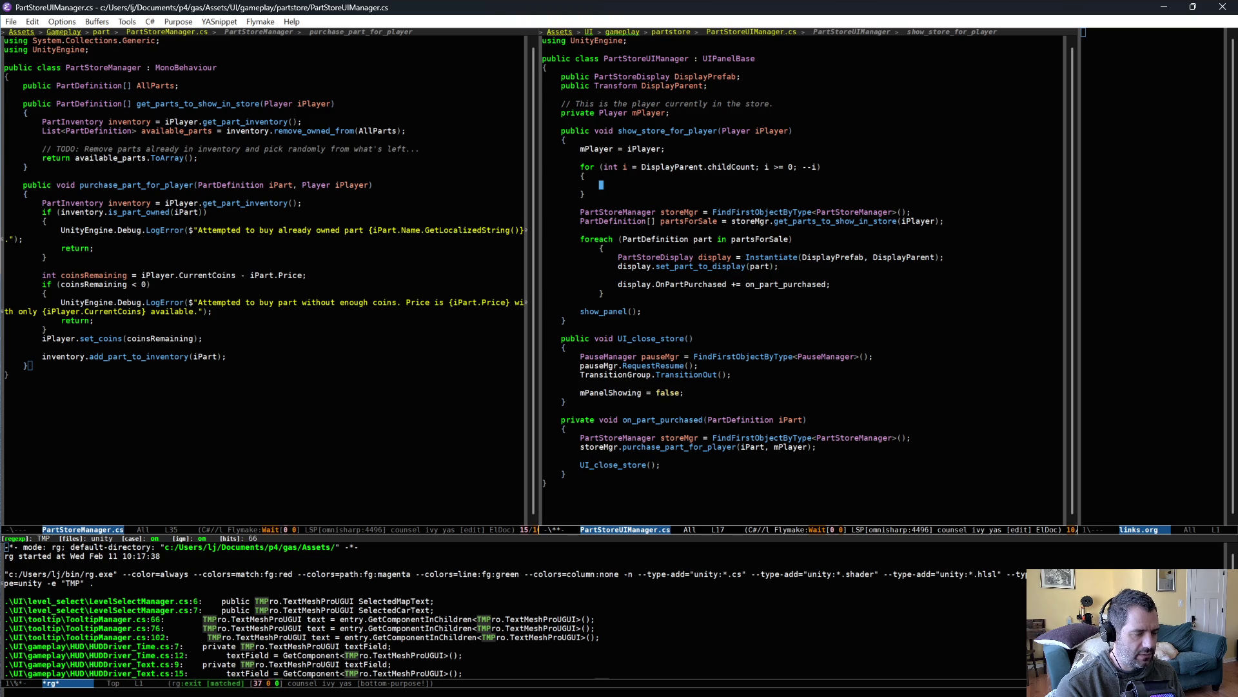
Add Destroy(DisplayParent.GetChild(i).gameObject); to the loop body and save
type("Destroy(")
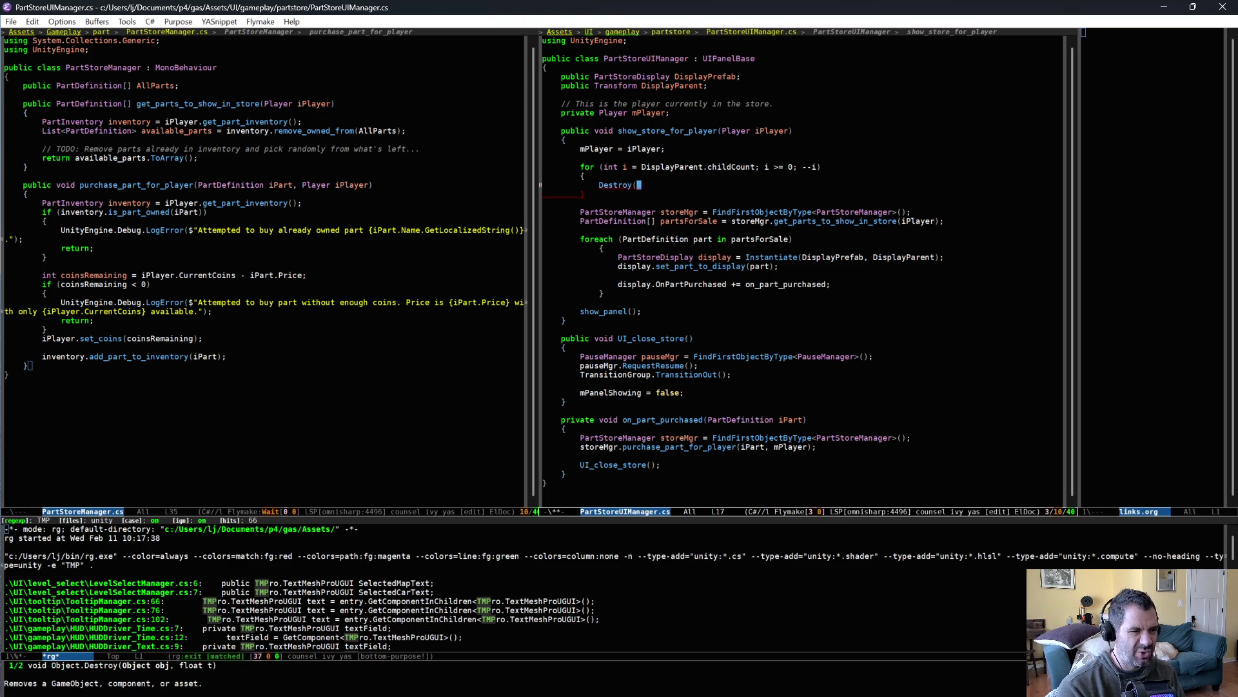
type("DisplayParent.chil")
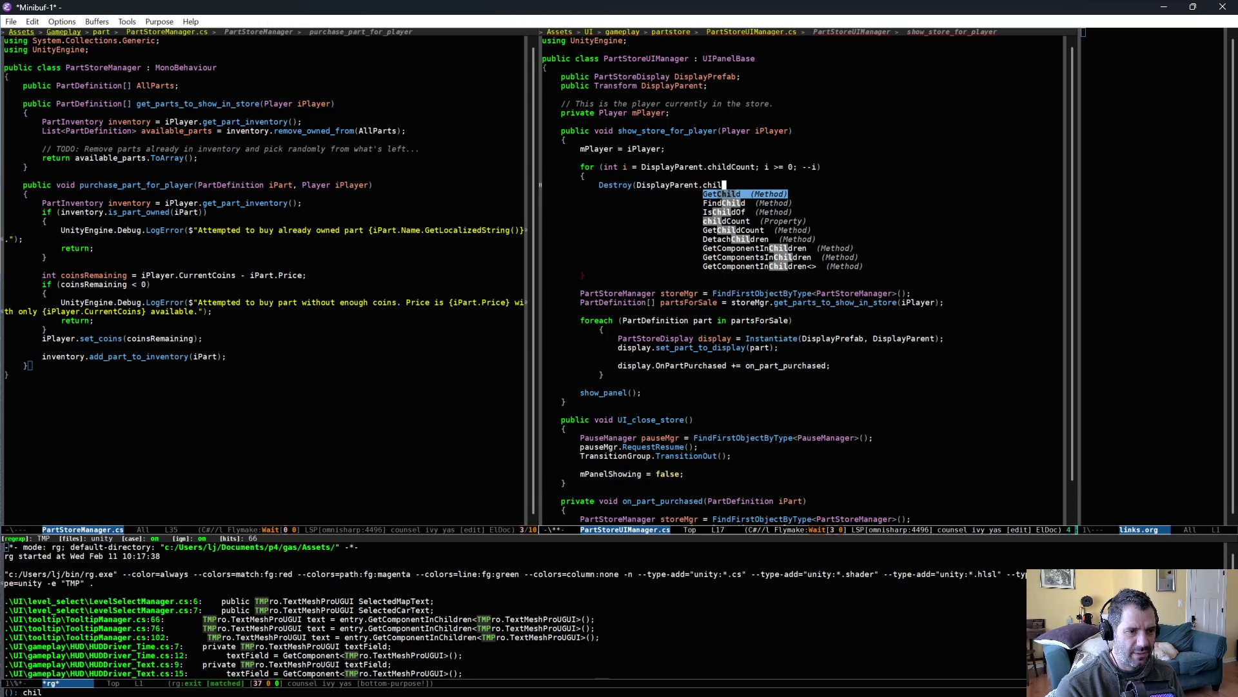
key("Return")
type("(")
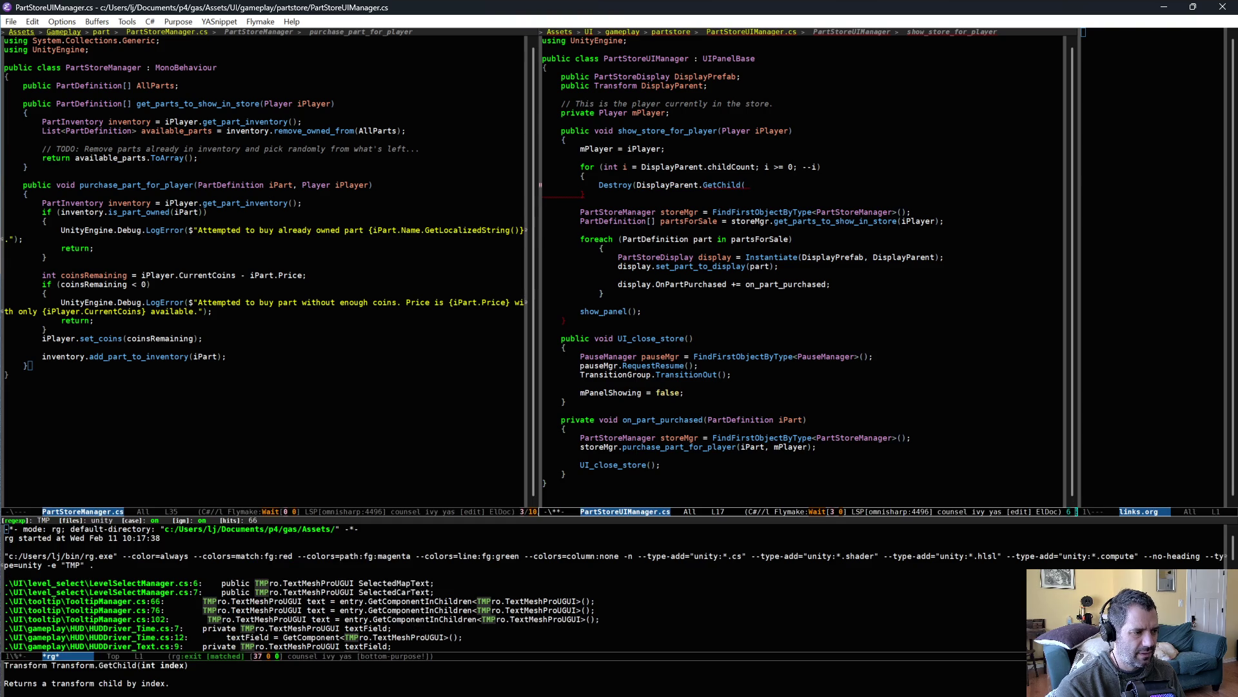
type("i")
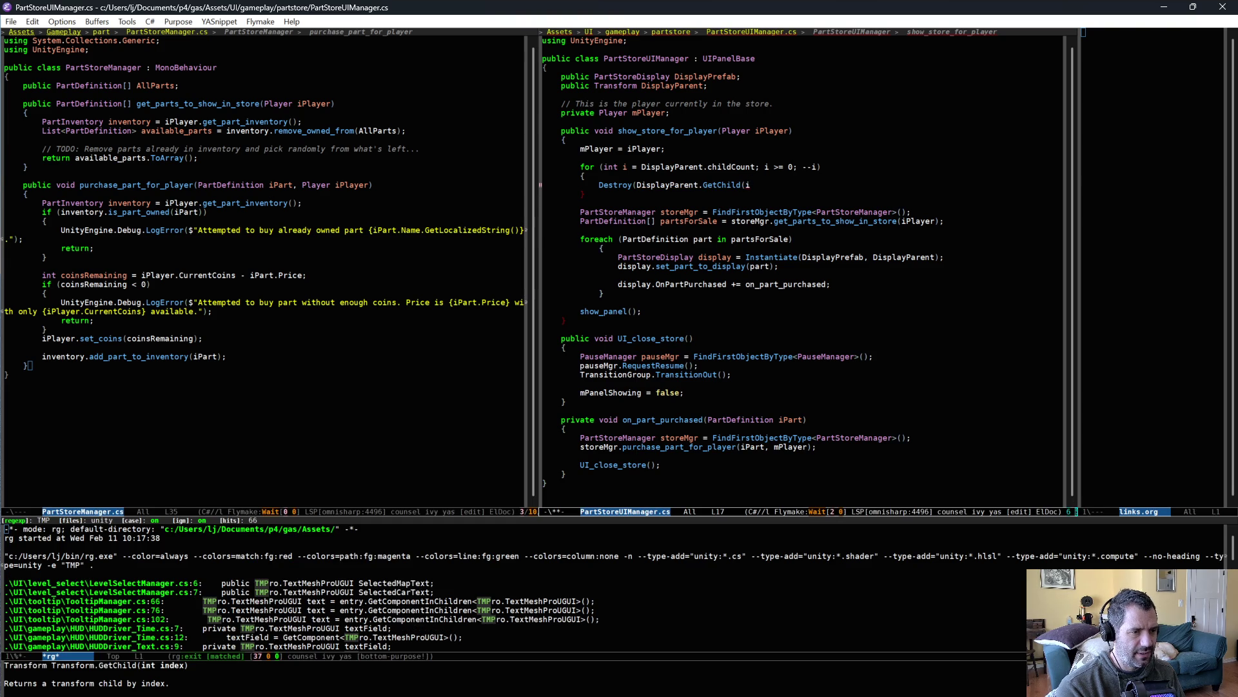
type(")")
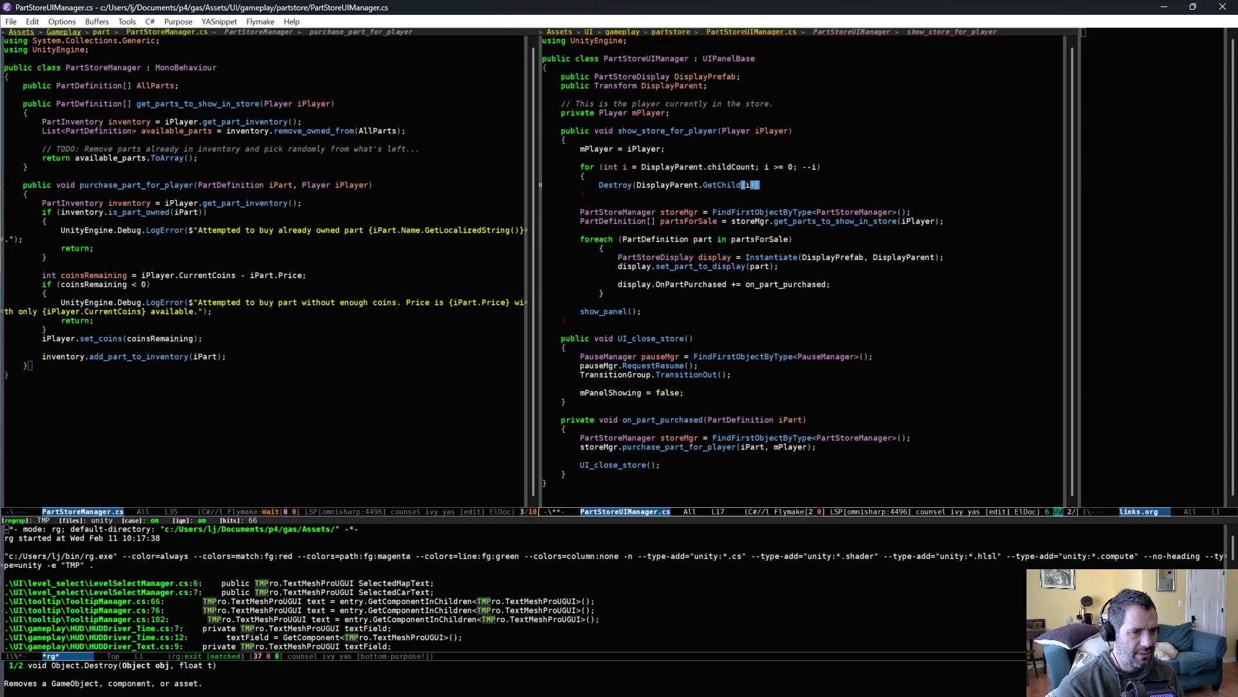
type(".gameObject);")
key("ctrl+x")
key("ctrl+s")
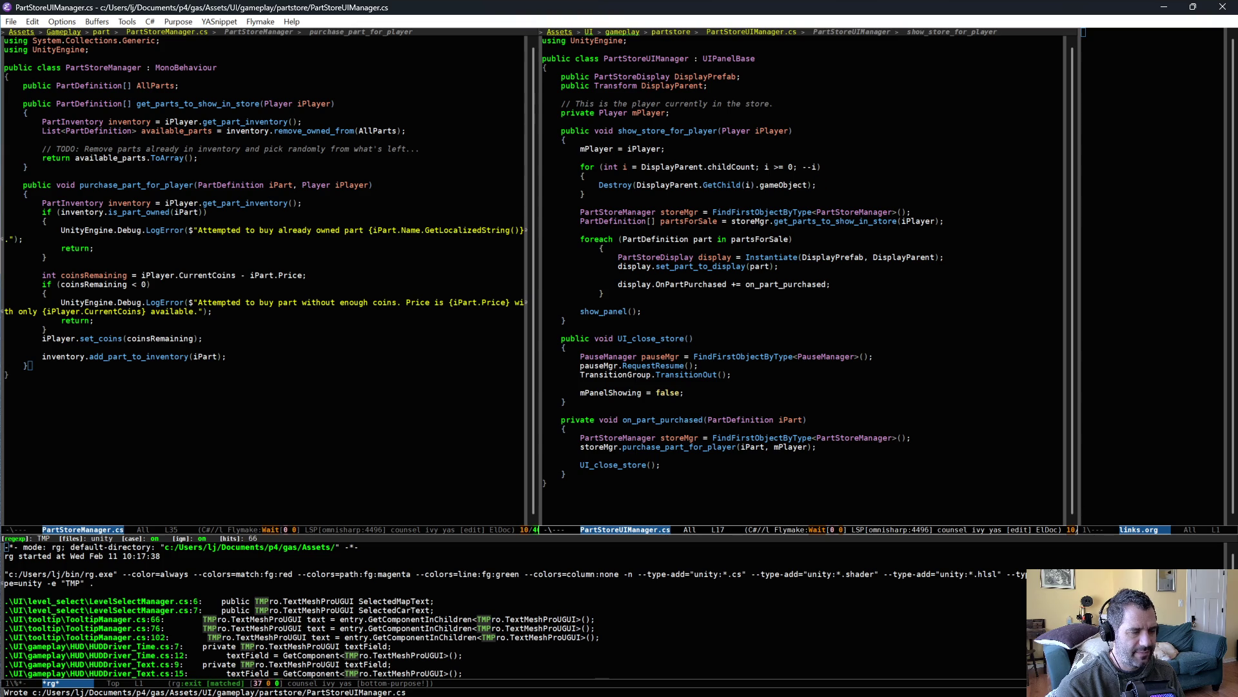
Add the comment '// Destroy any old displays we had.' above the loop, save, and switch to Unity
left_click(543, 157)
key("Return")
type("// Des")
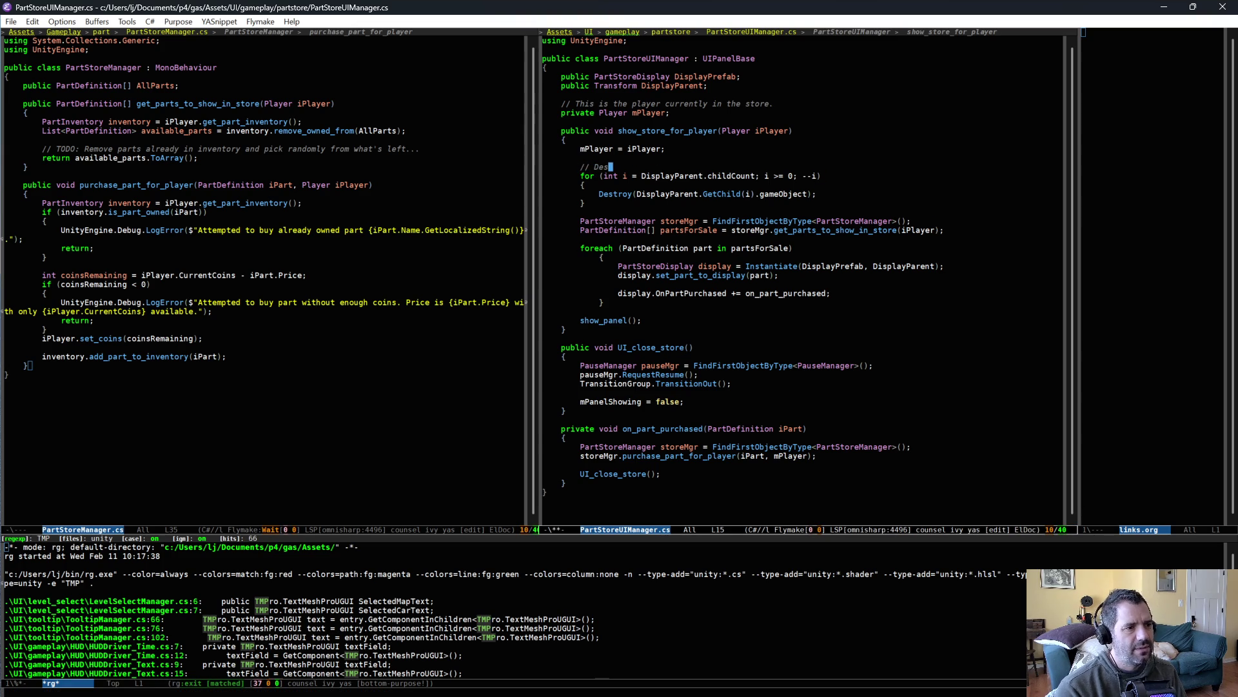
type("troy any old children")
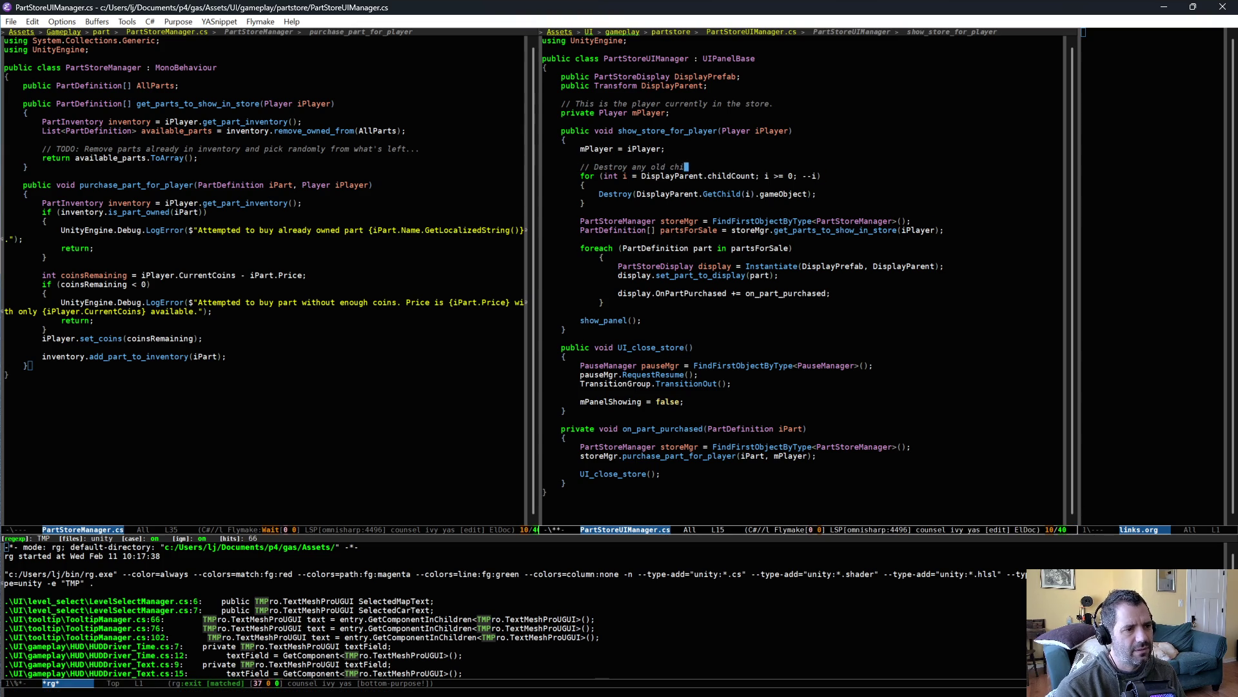
key("ctrl+BackSpace")
type("displa")
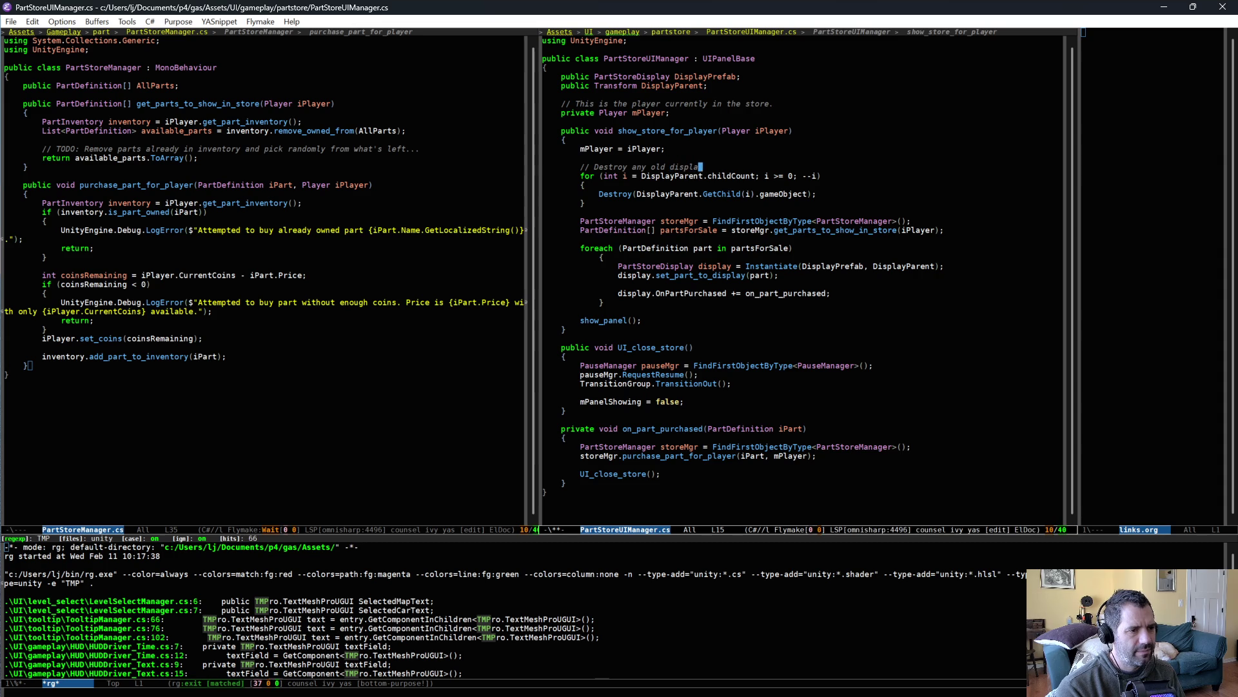
type("ys we had.")
key("ctrl+x")
key("ctrl+s")
key("alt+Tab")
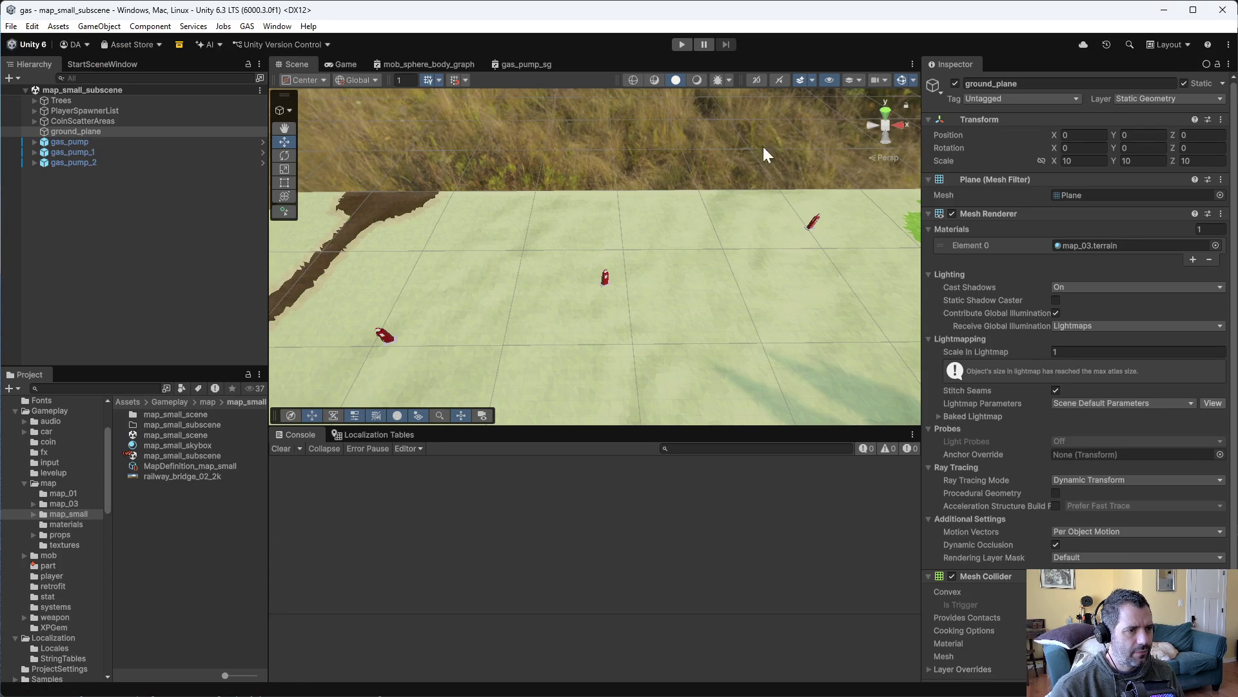
Start the game with mob spawning enabled and drive the car across the field
left_click(682, 44)
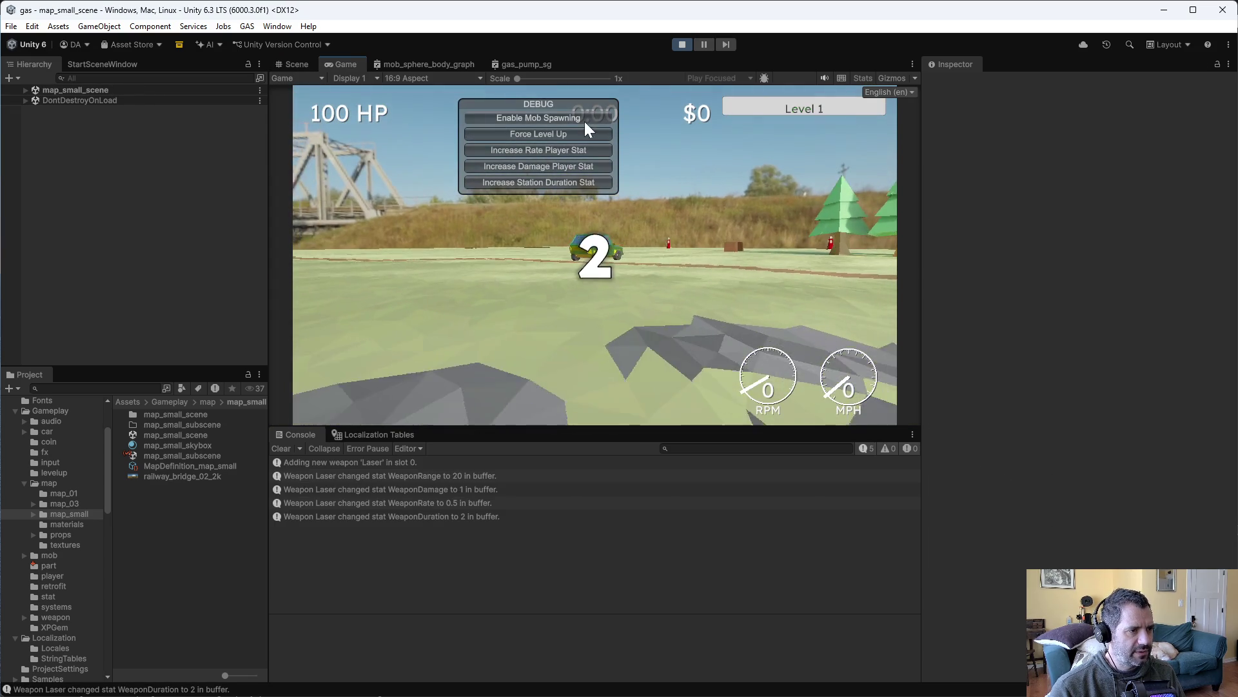
left_click(592, 119)
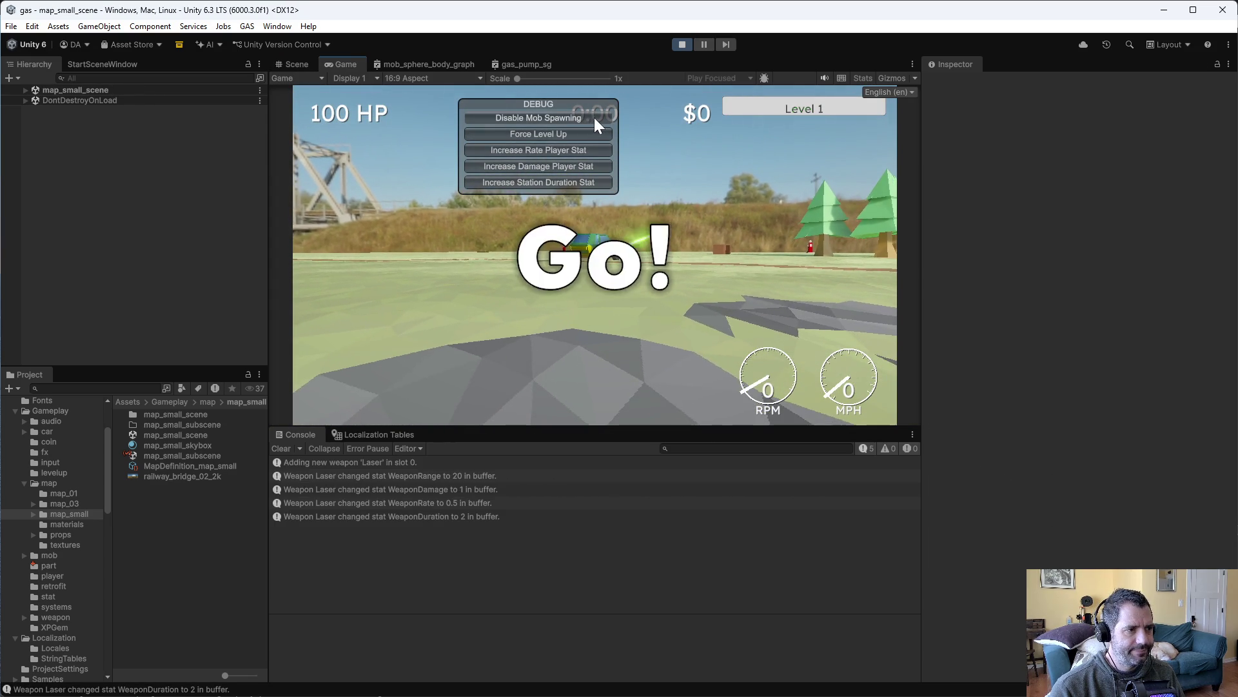
key("w")
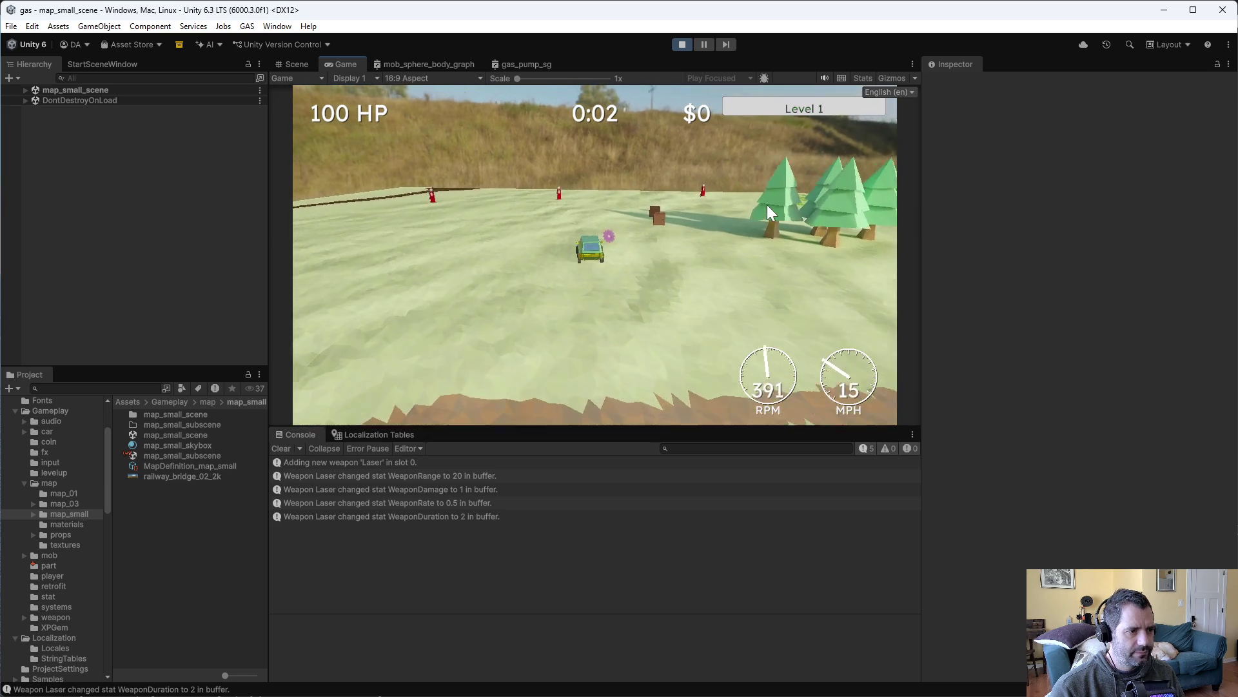
key("d")
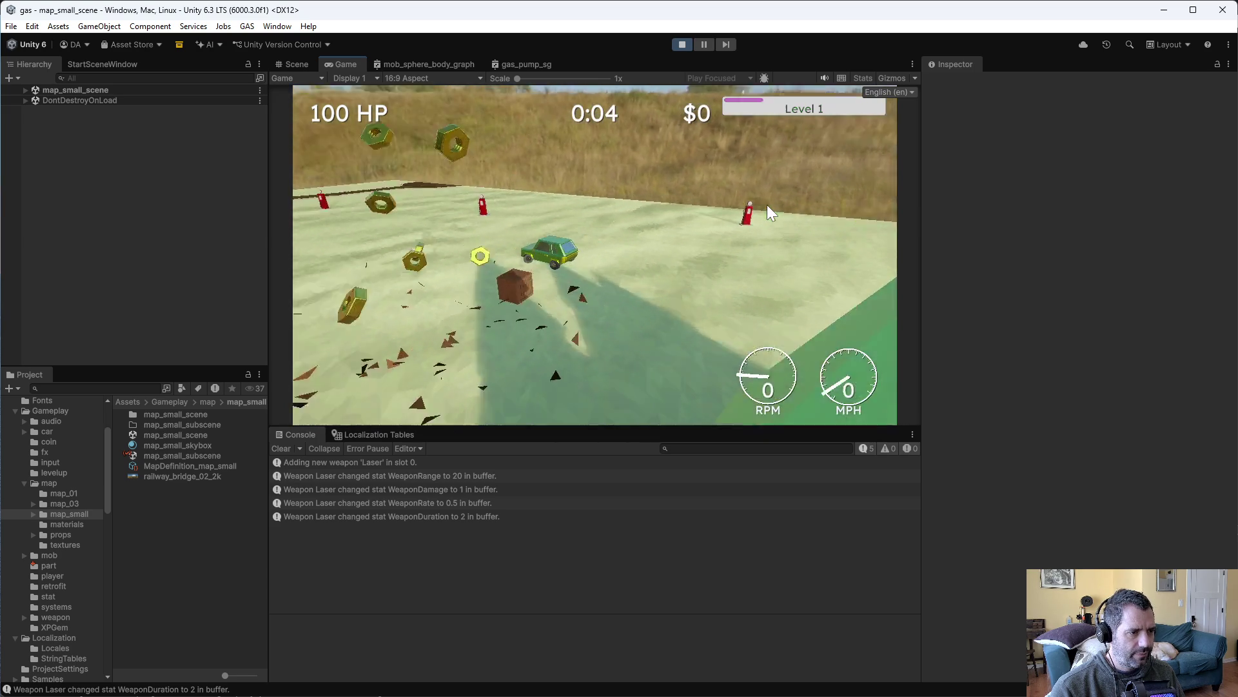
key("a")
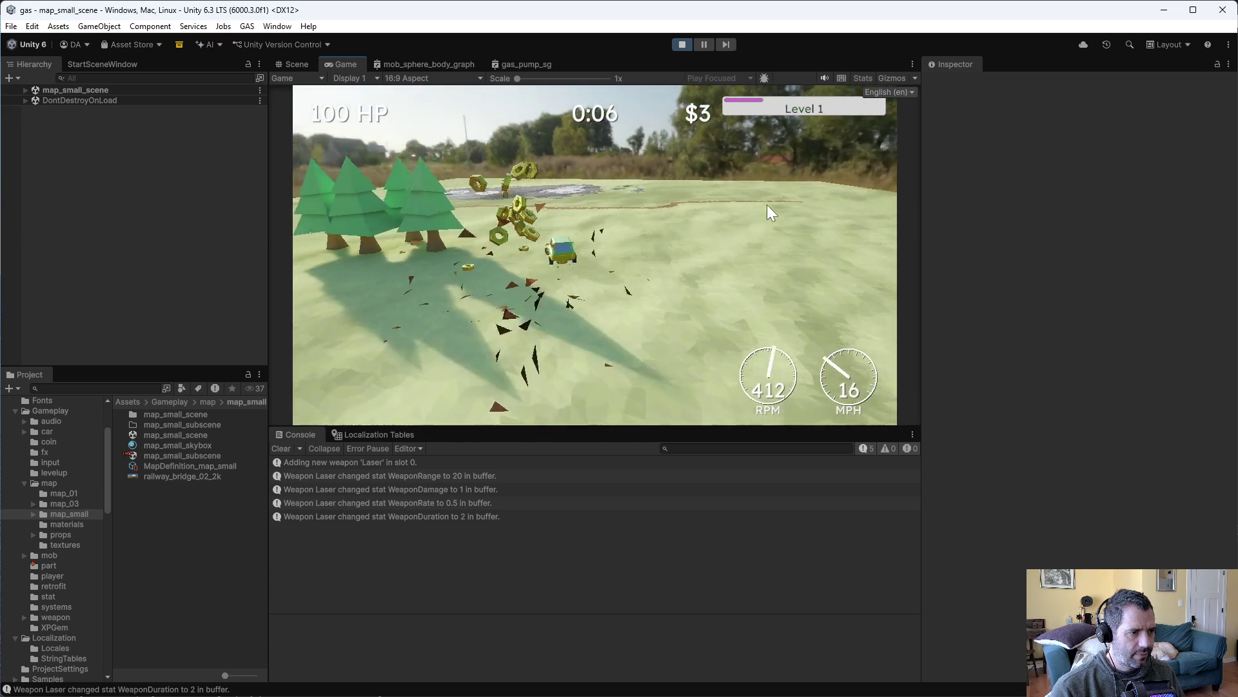
key("w")
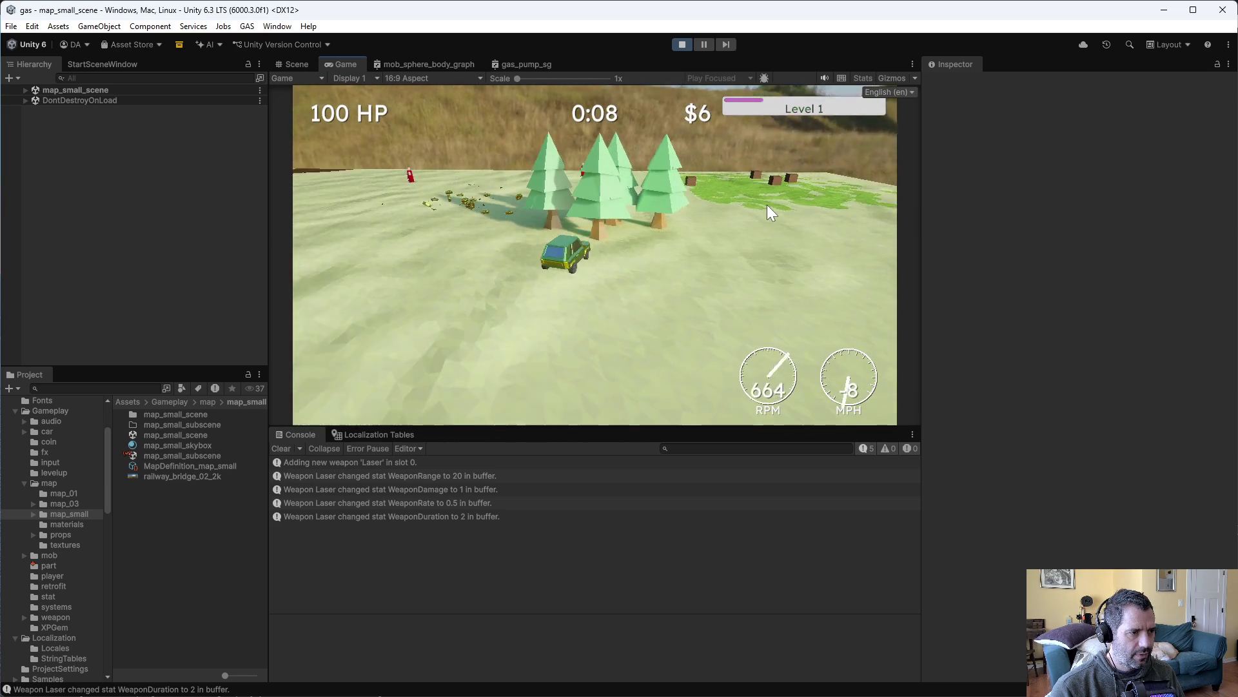
key("d")
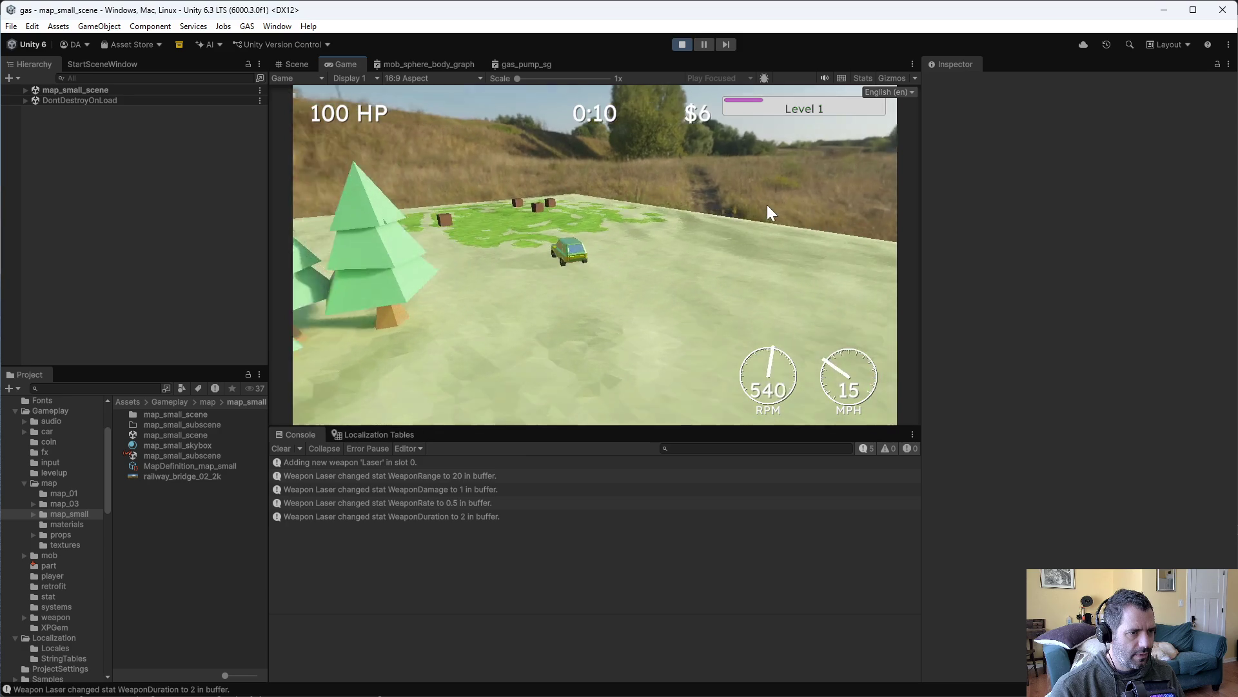
key("s")
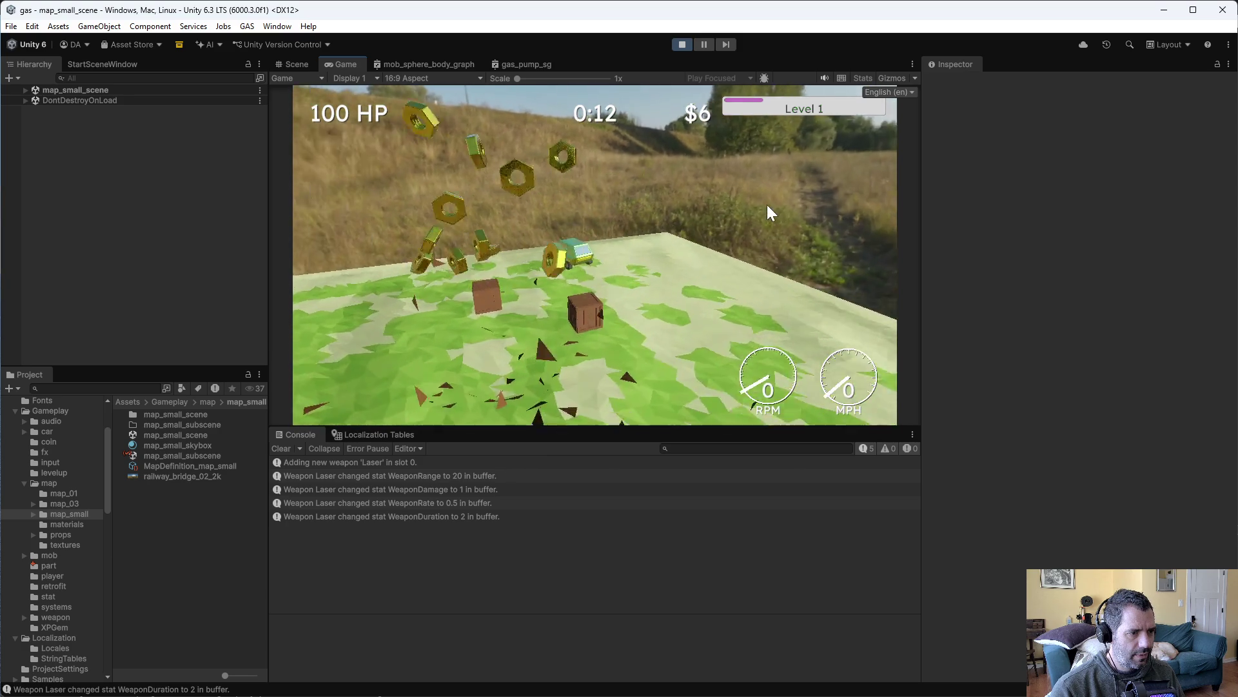
Keep driving toward the bridge and trees collecting coins, then bring the car to a stop
key("w")
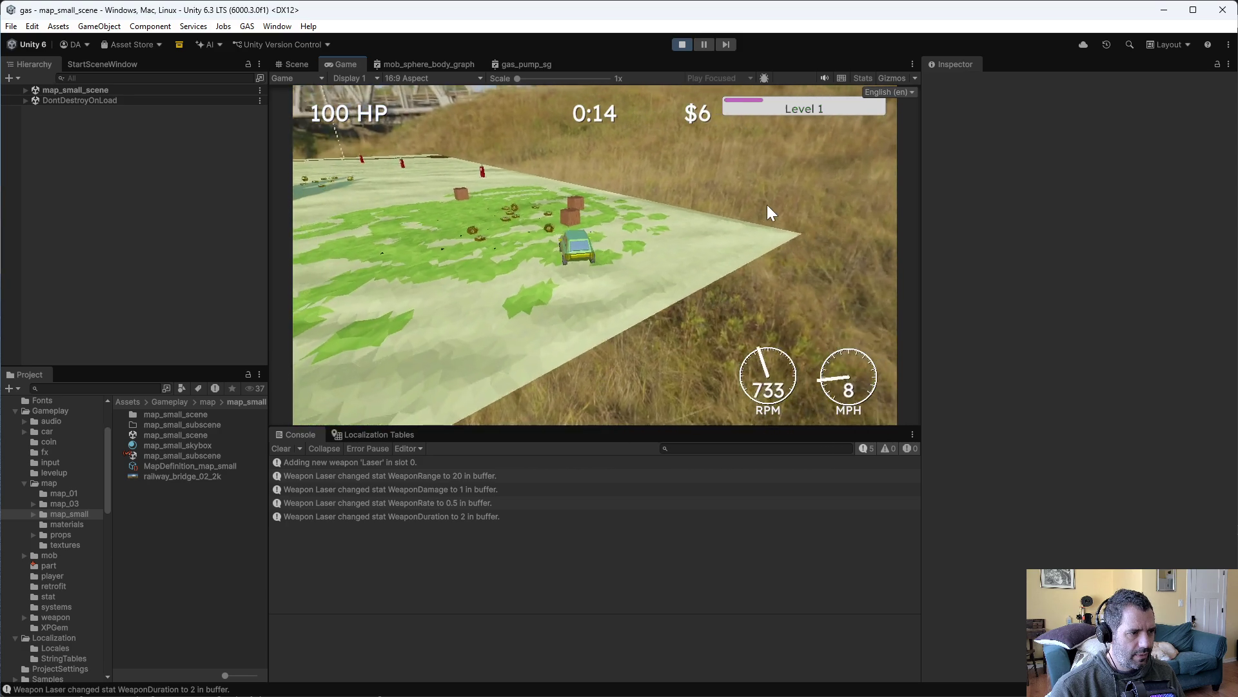
key("w")
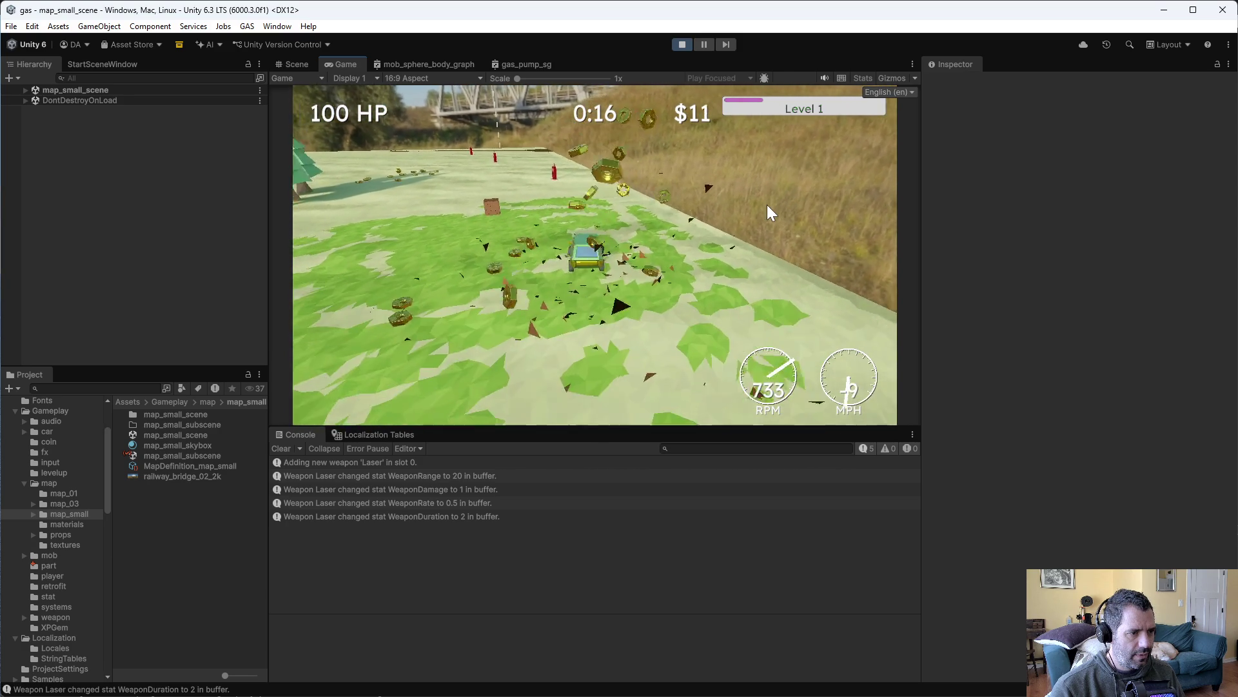
key("a")
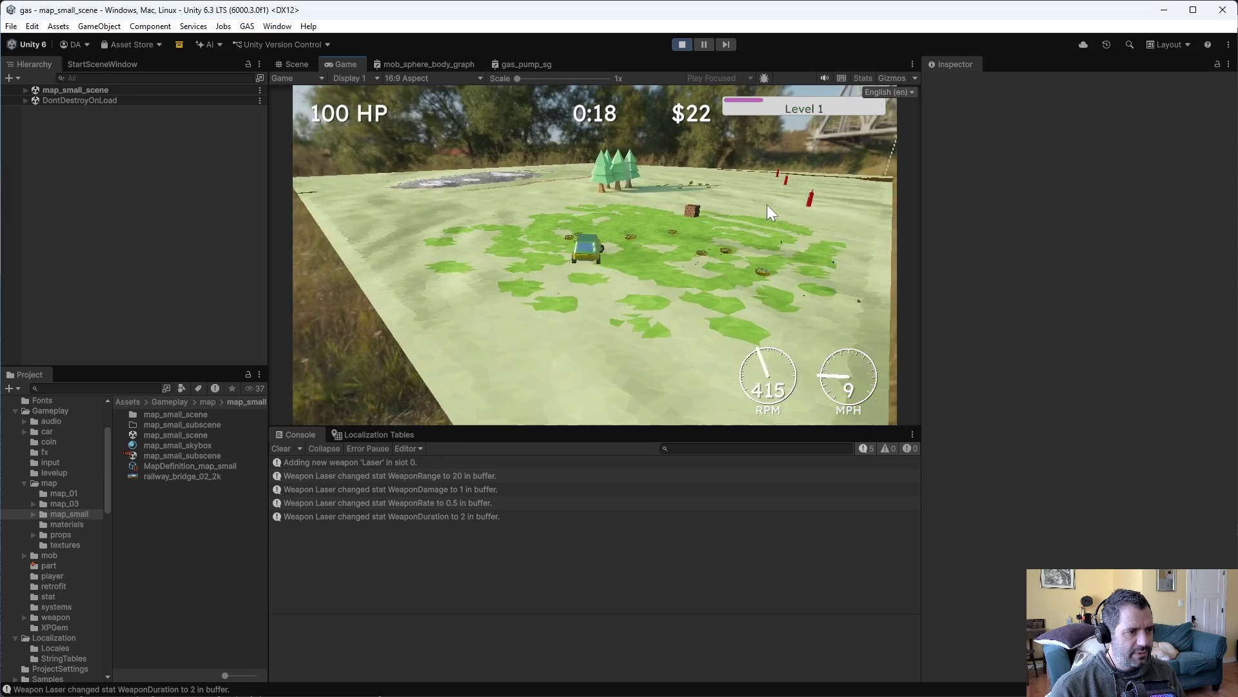
key("w")
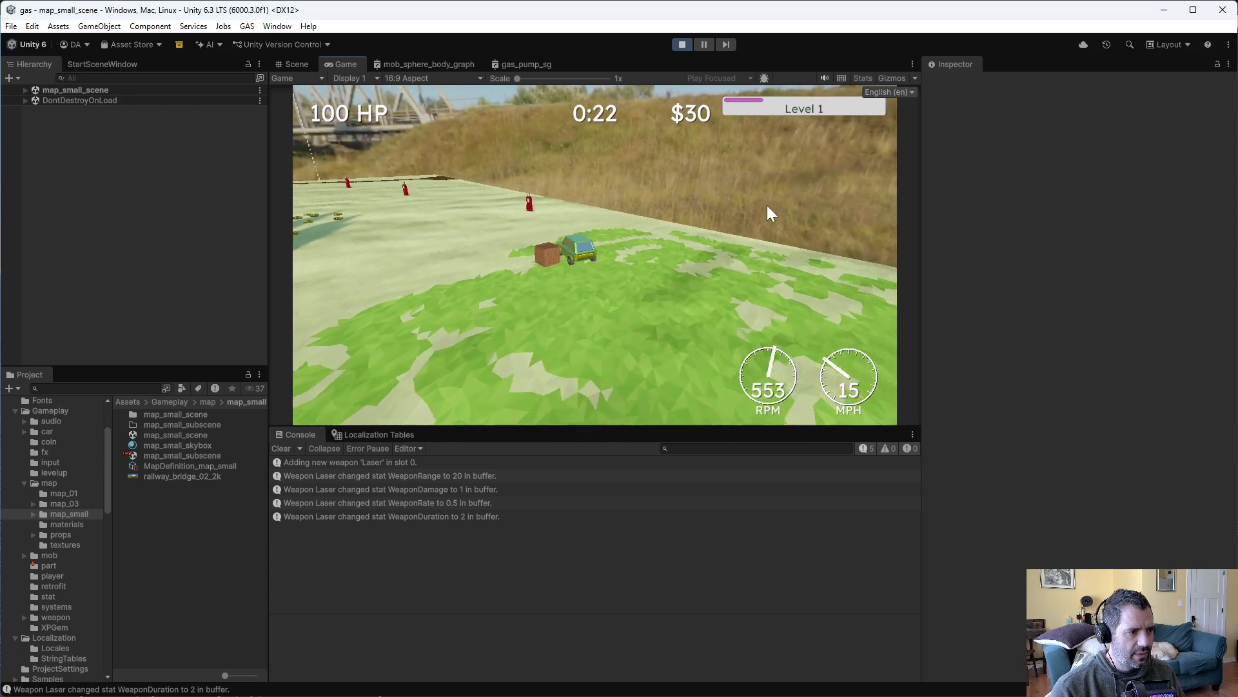
key("s")
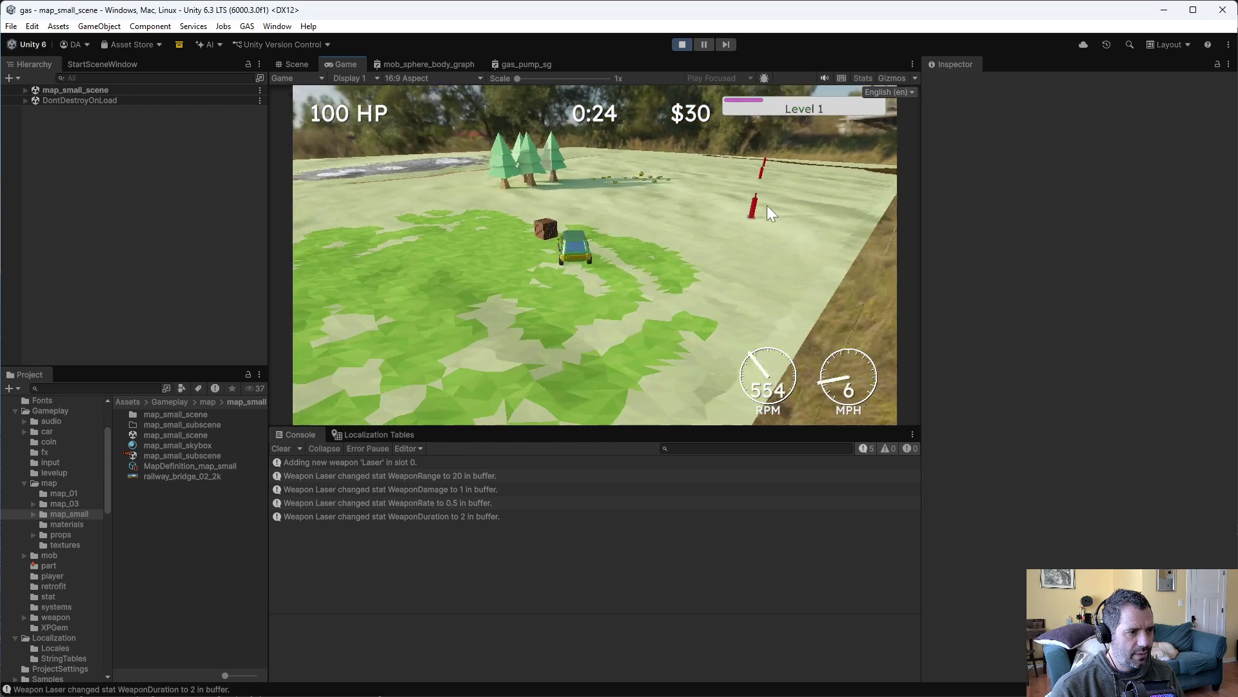
key("w")
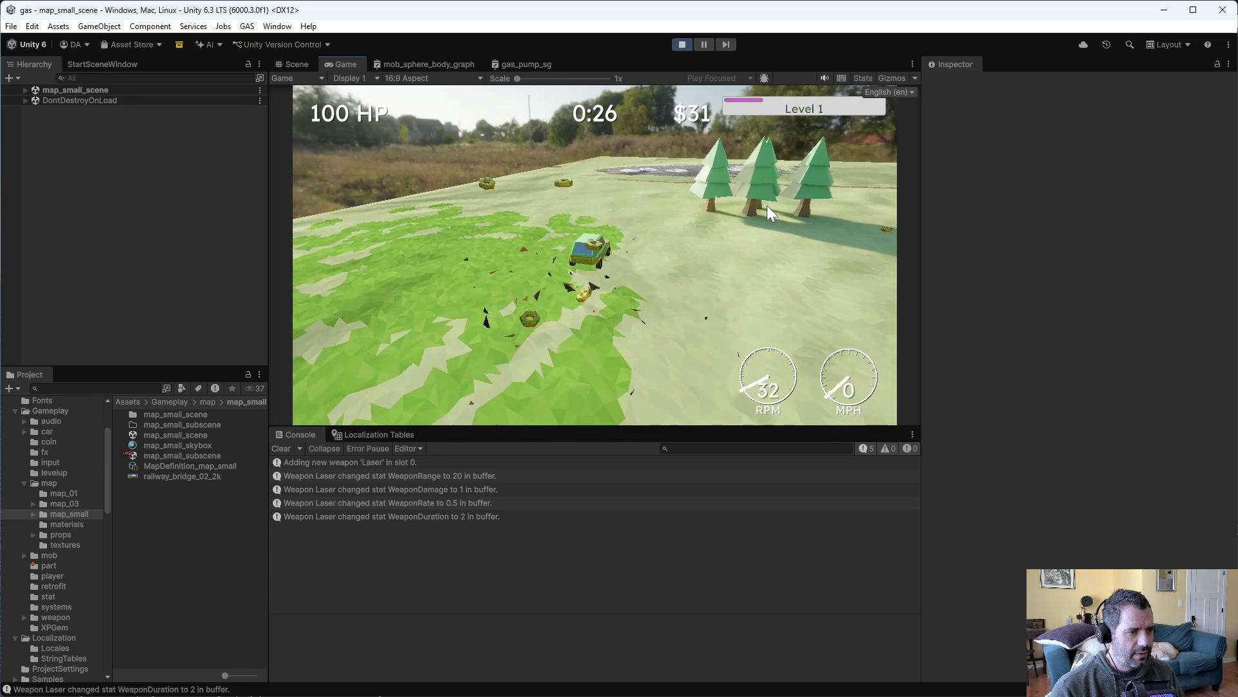
key("d")
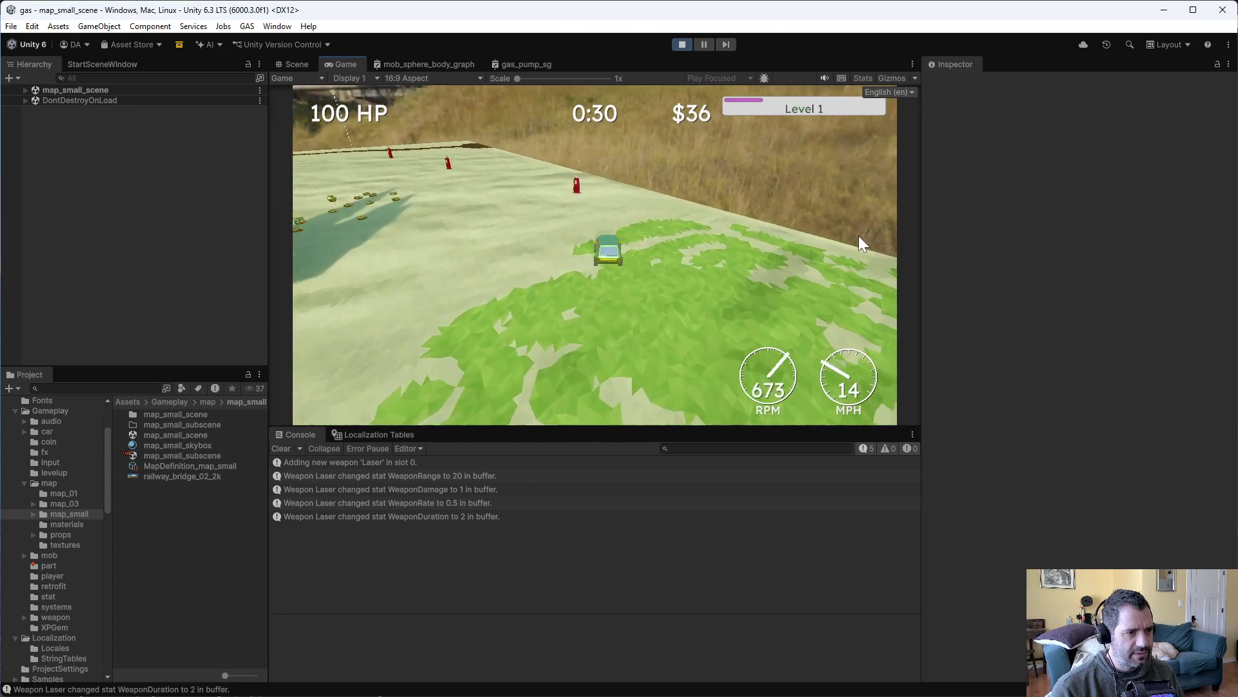
key("s")
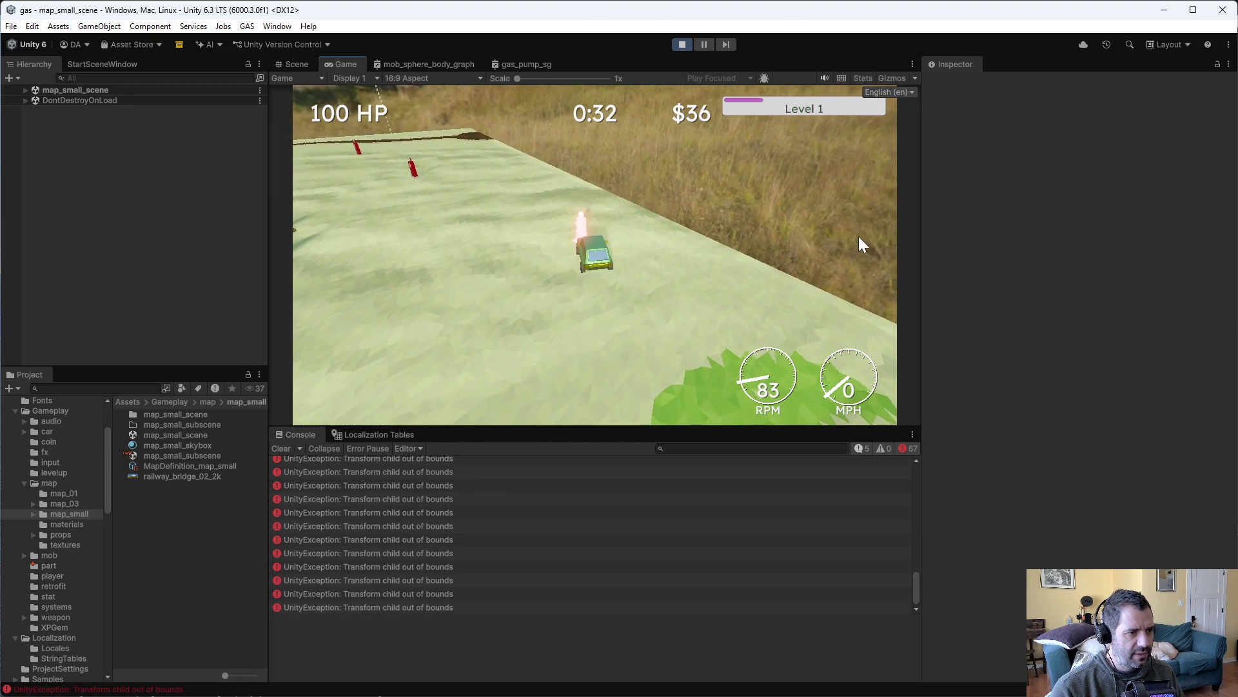
Read the 'Transform child out of bounds' stack trace, stop the game, and return to Emacs
left_click(455, 497)
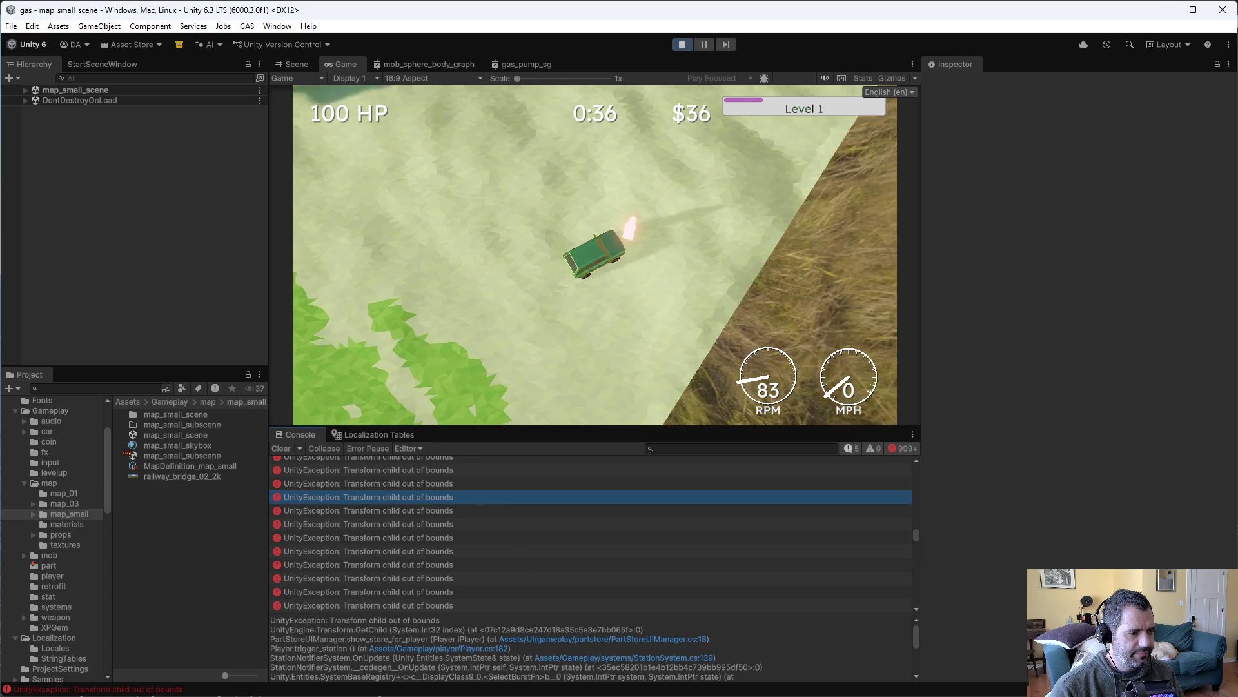
left_click(681, 44)
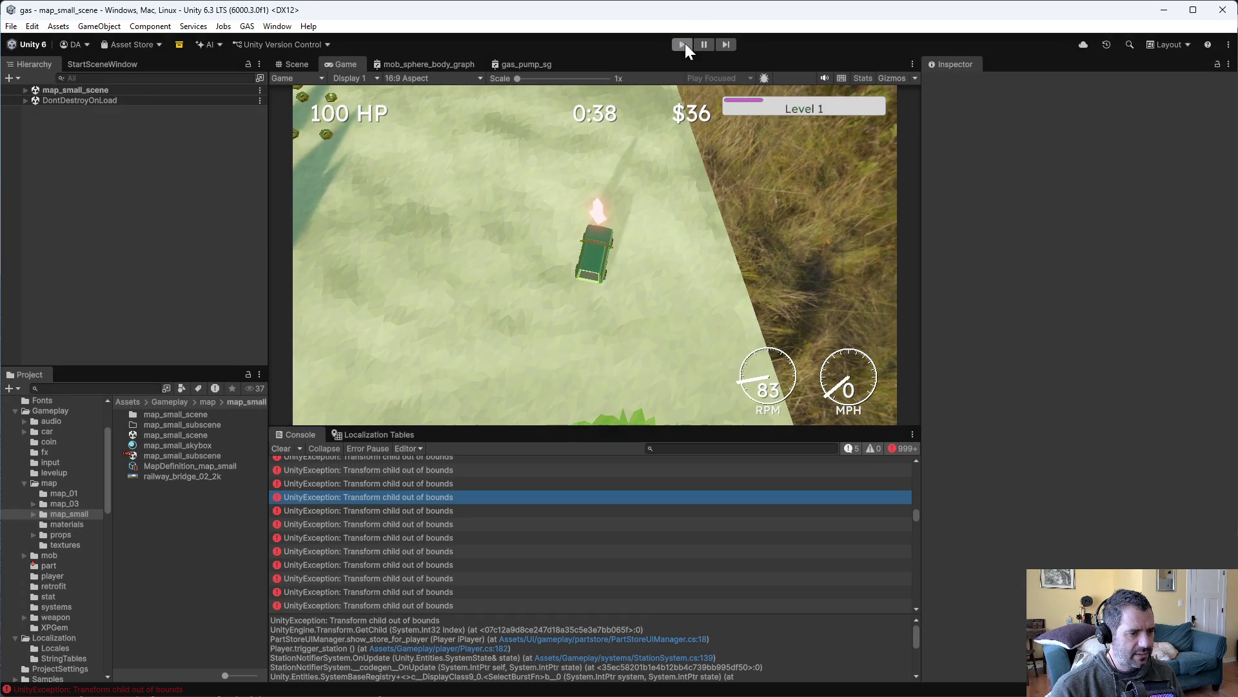
key("alt+Tab")
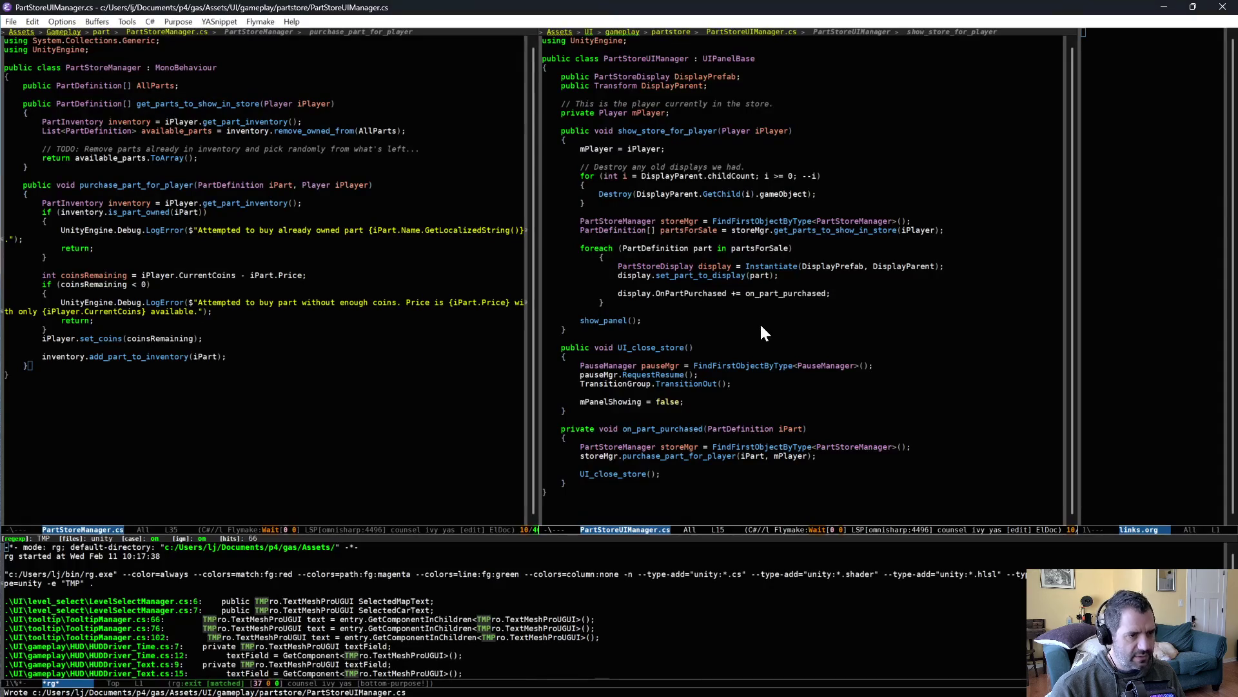
Open the script line behind a 'Transform child out of bounds' error from Unity's console
left_click(777, 189)
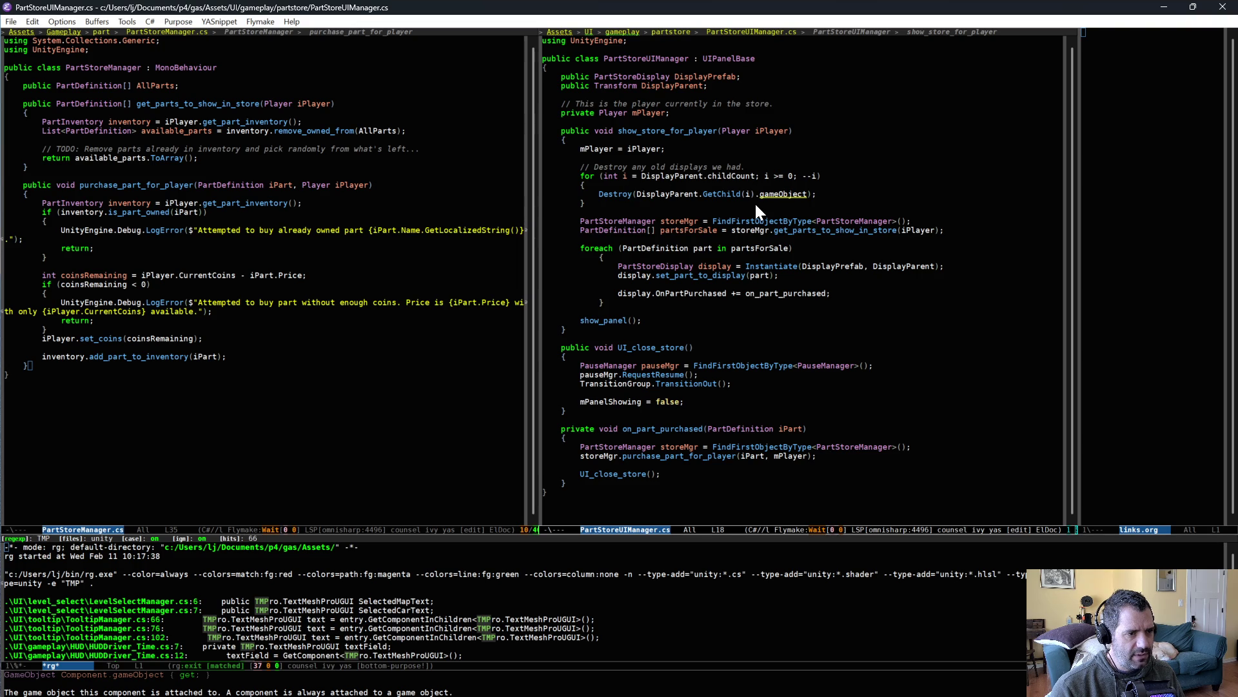
key("alt+Tab")
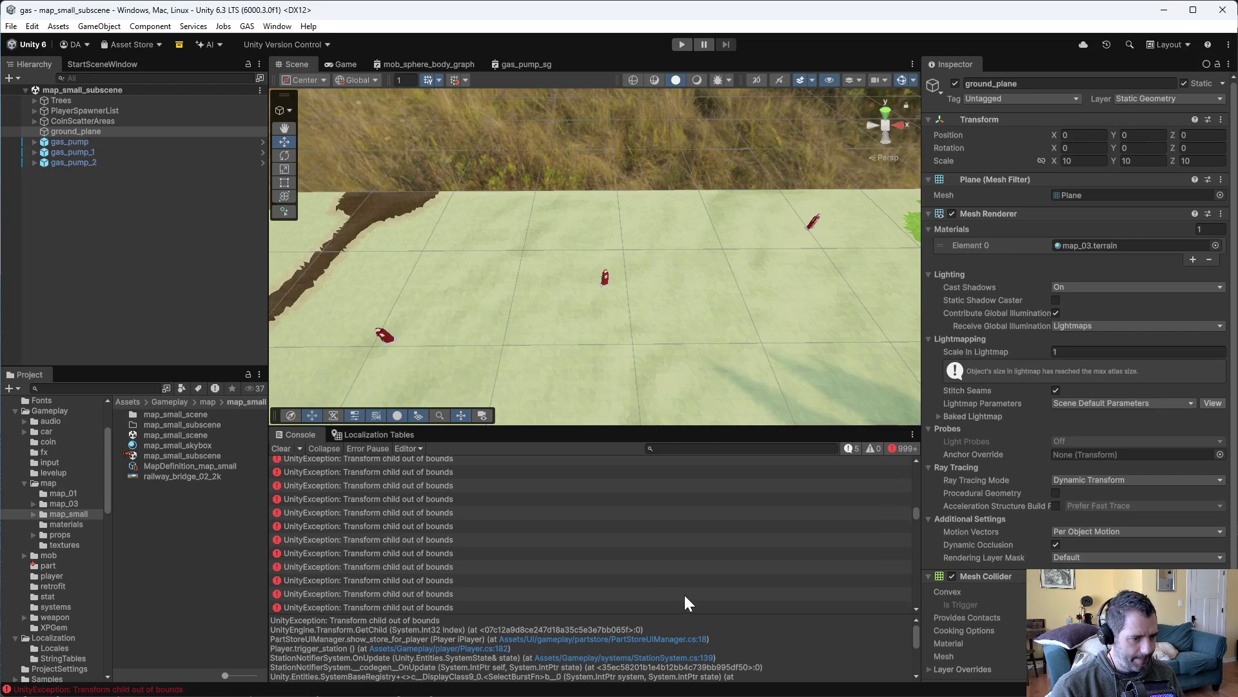
left_click_drag(917, 512, 916, 466)
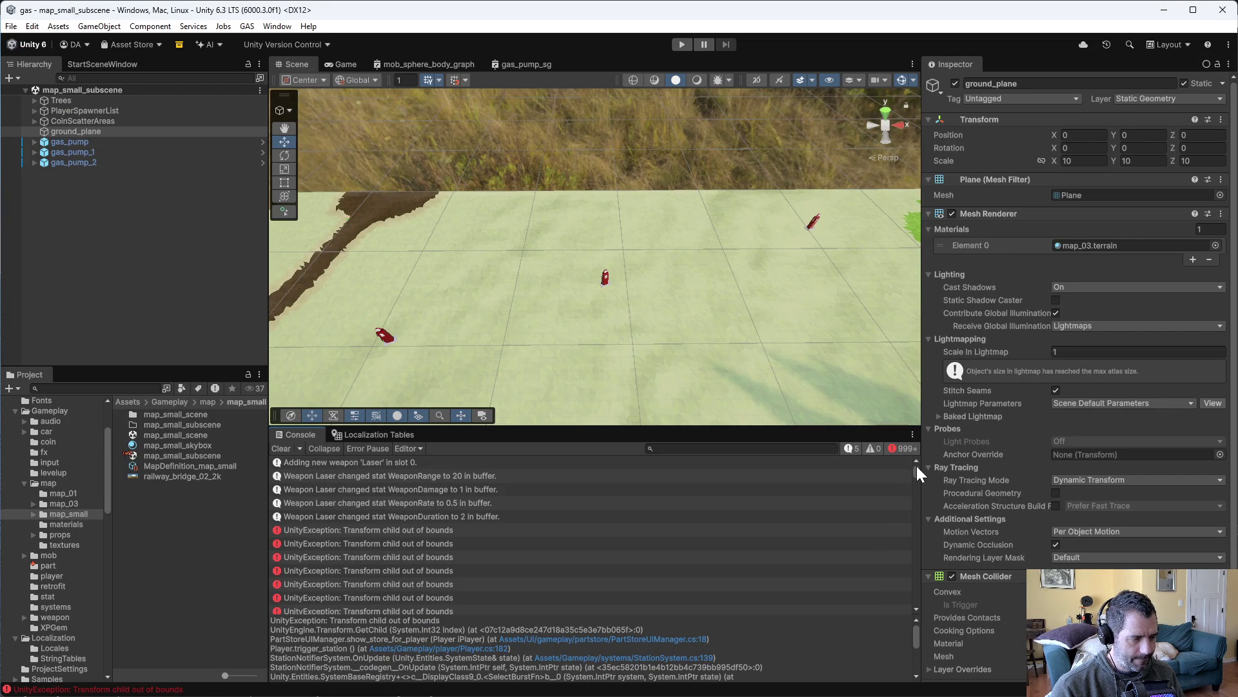
left_click(527, 531)
double_click(526, 532)
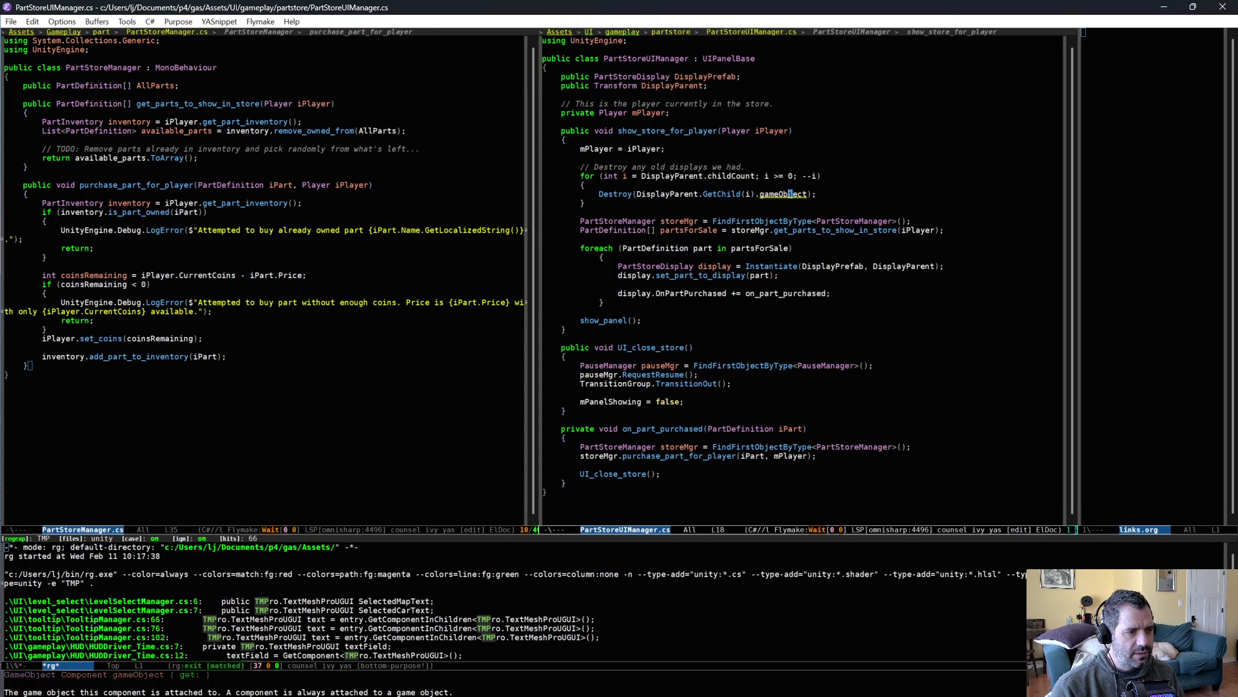
Make the clearing loop start at DisplayParent.childCount - 1 and save PartStoreUIManager.cs
left_click(755, 178)
type("-")
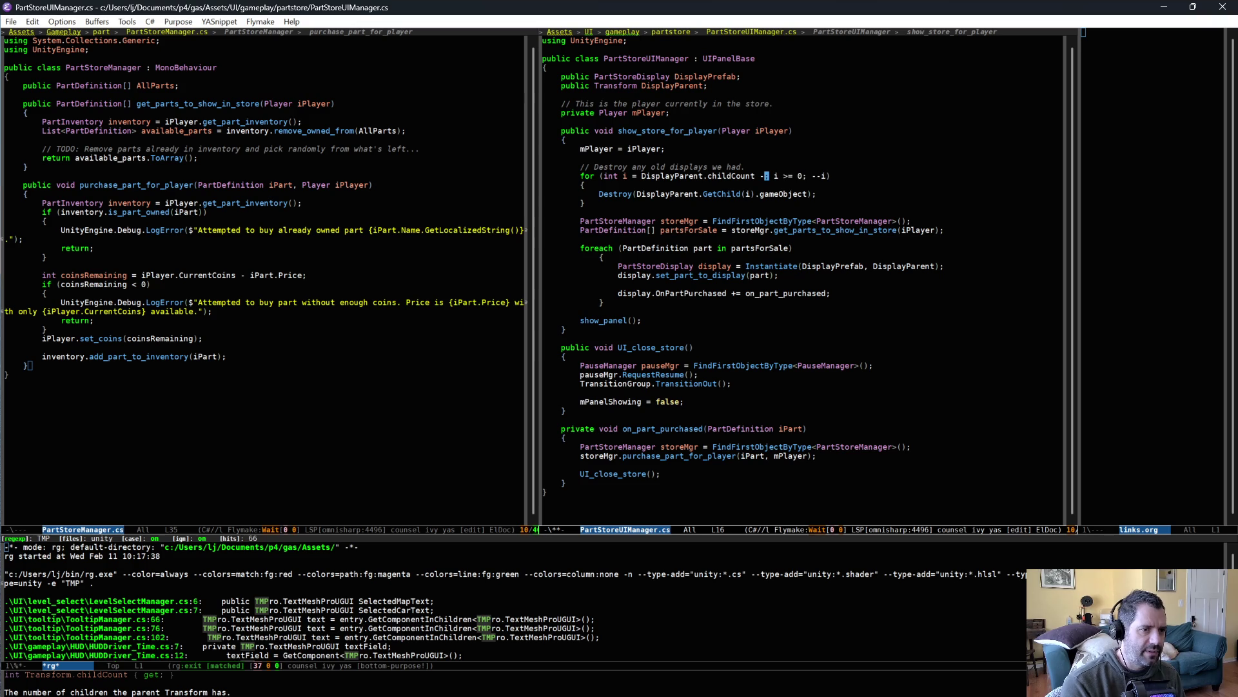
key("ctrl+x")
key("ctrl+s")
key("Down")
key("Down")
key("Down")
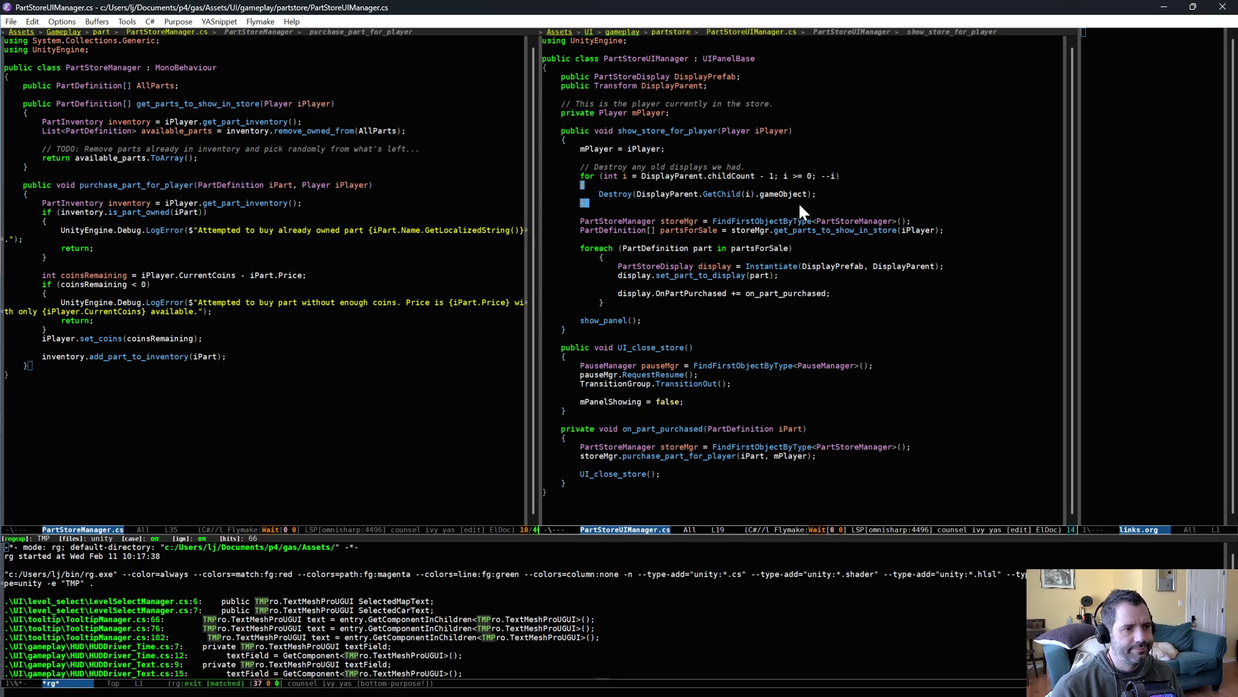
key("alt+Tab")
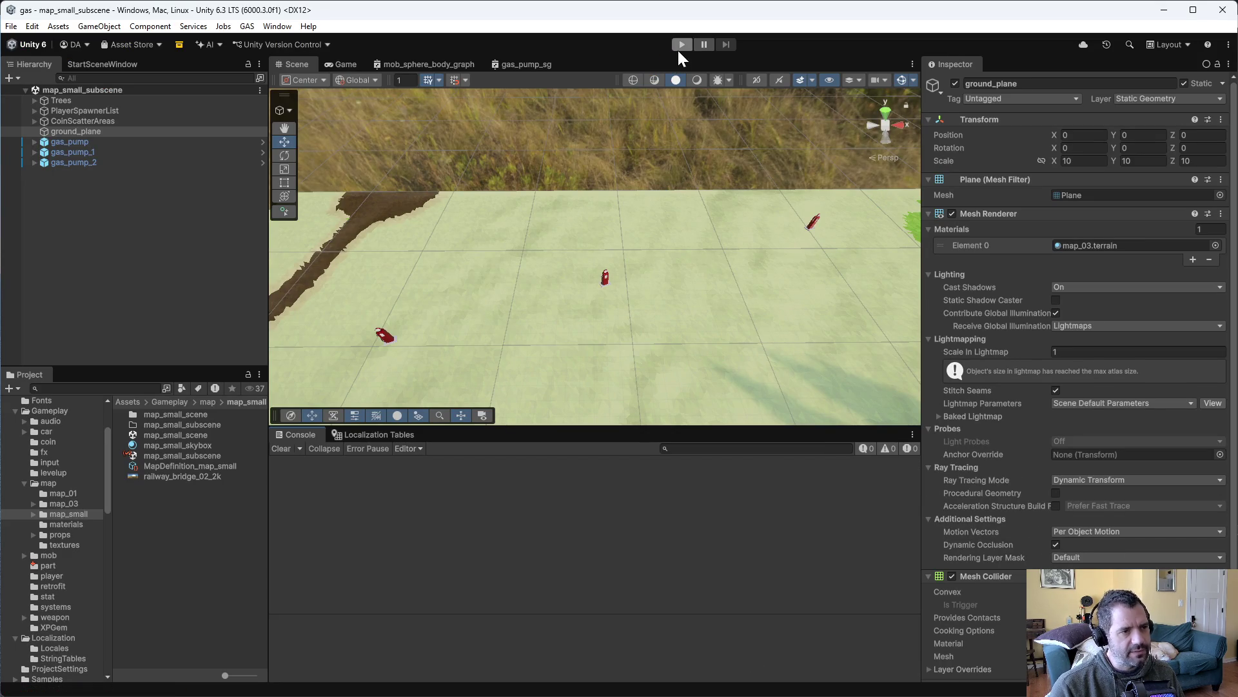
left_click(683, 45)
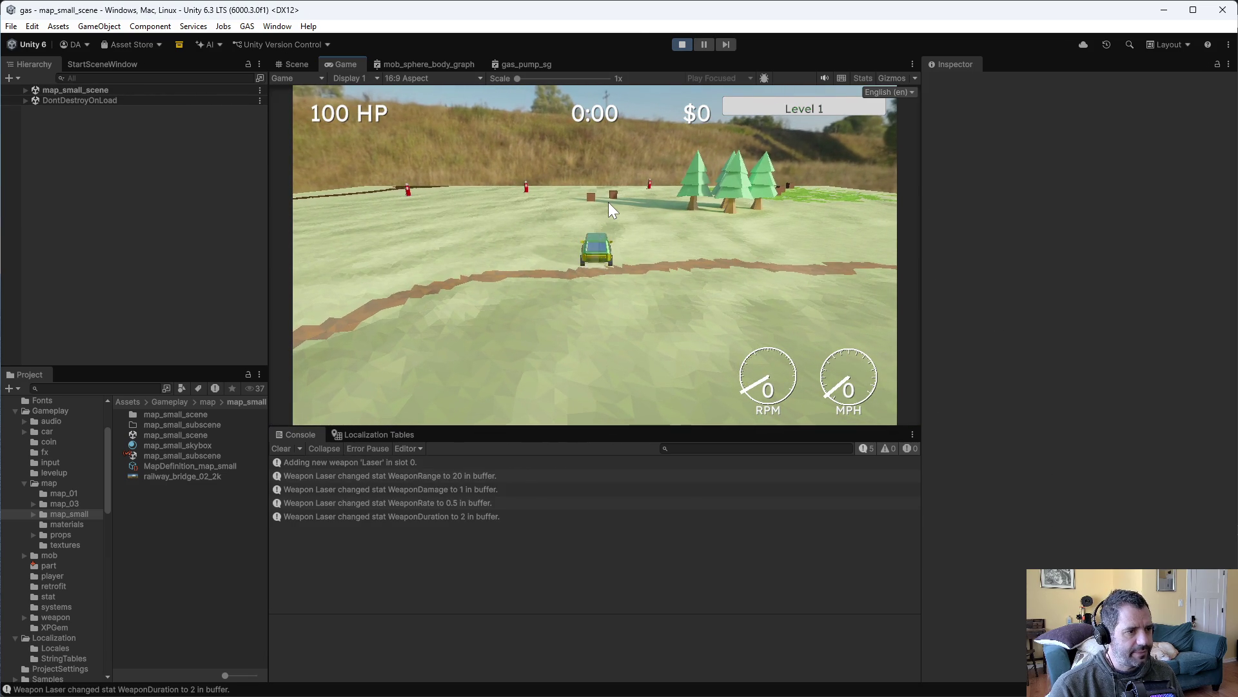
key("grave")
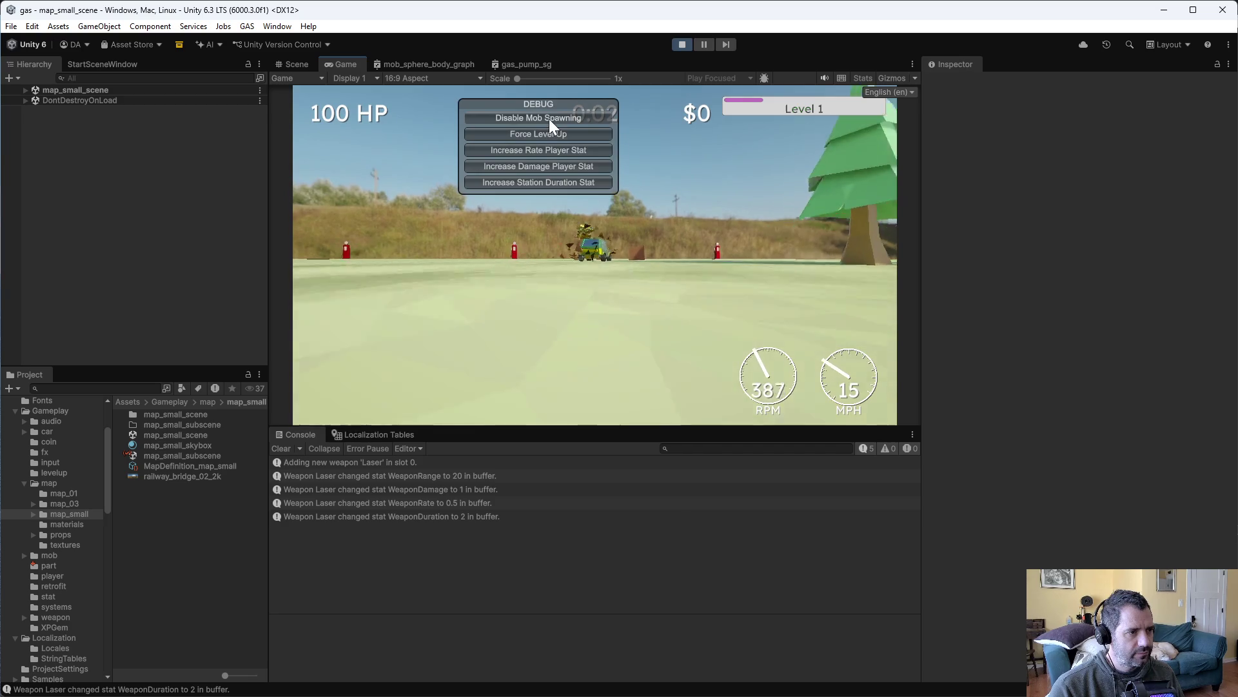
key("grave")
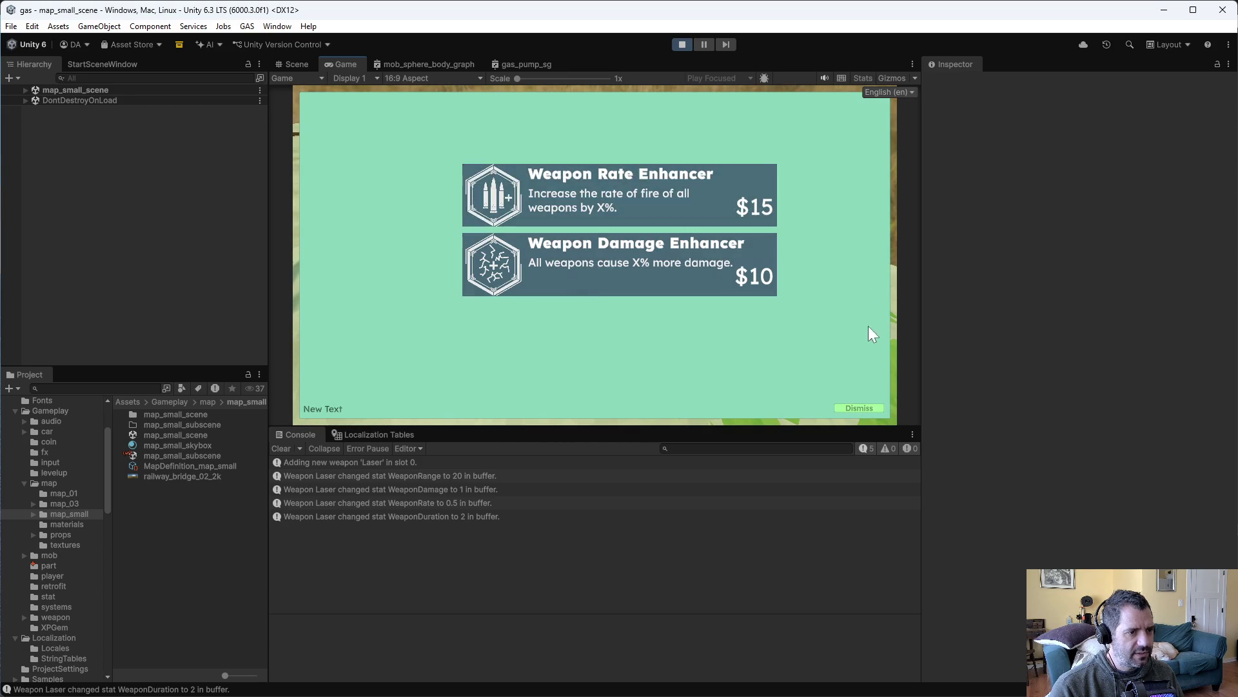
left_click(684, 266)
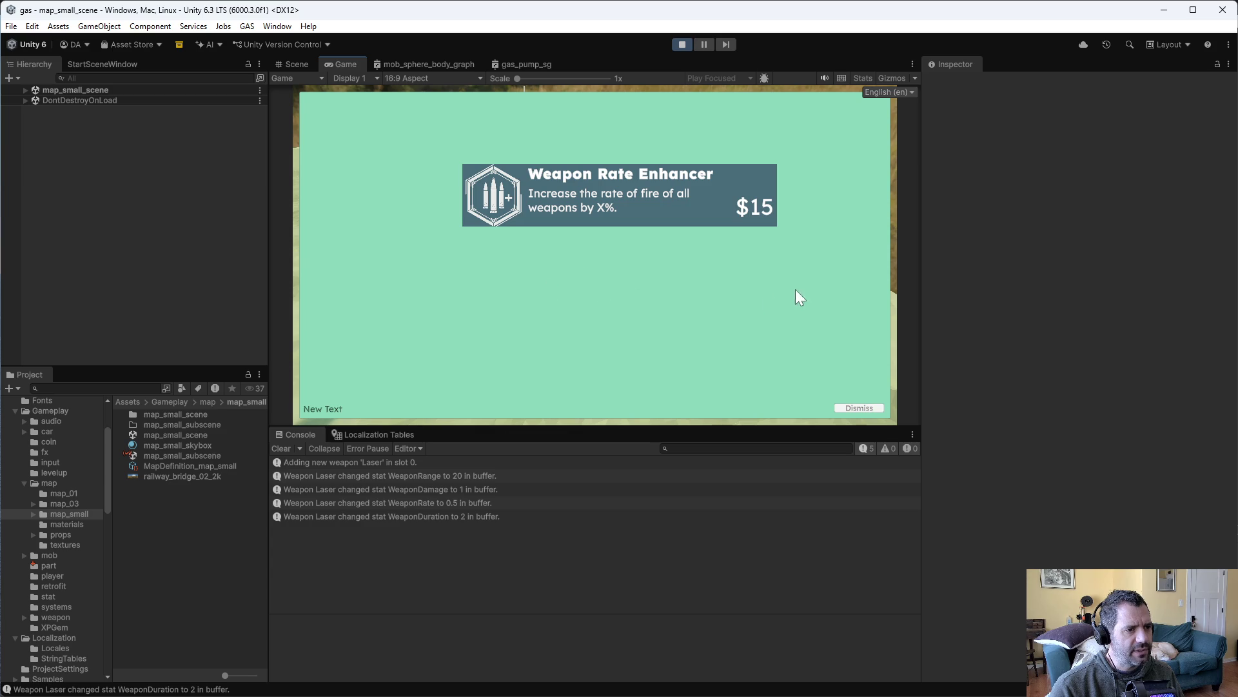
left_click(661, 196)
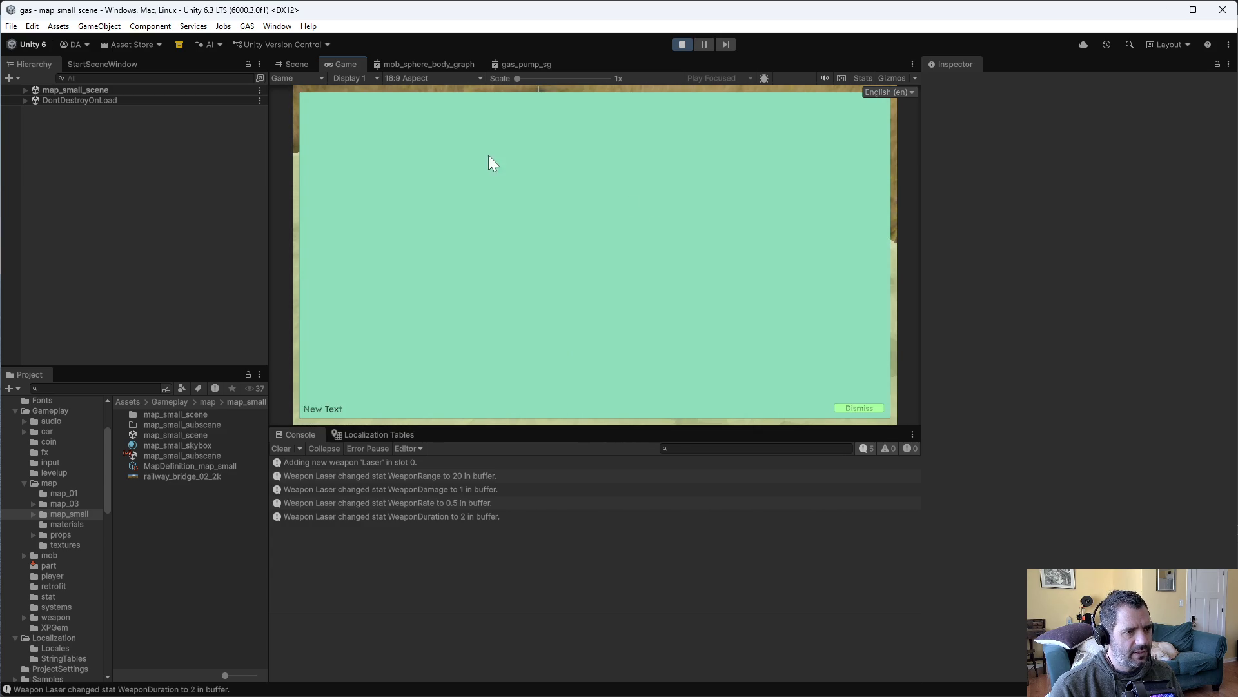
left_click(863, 413)
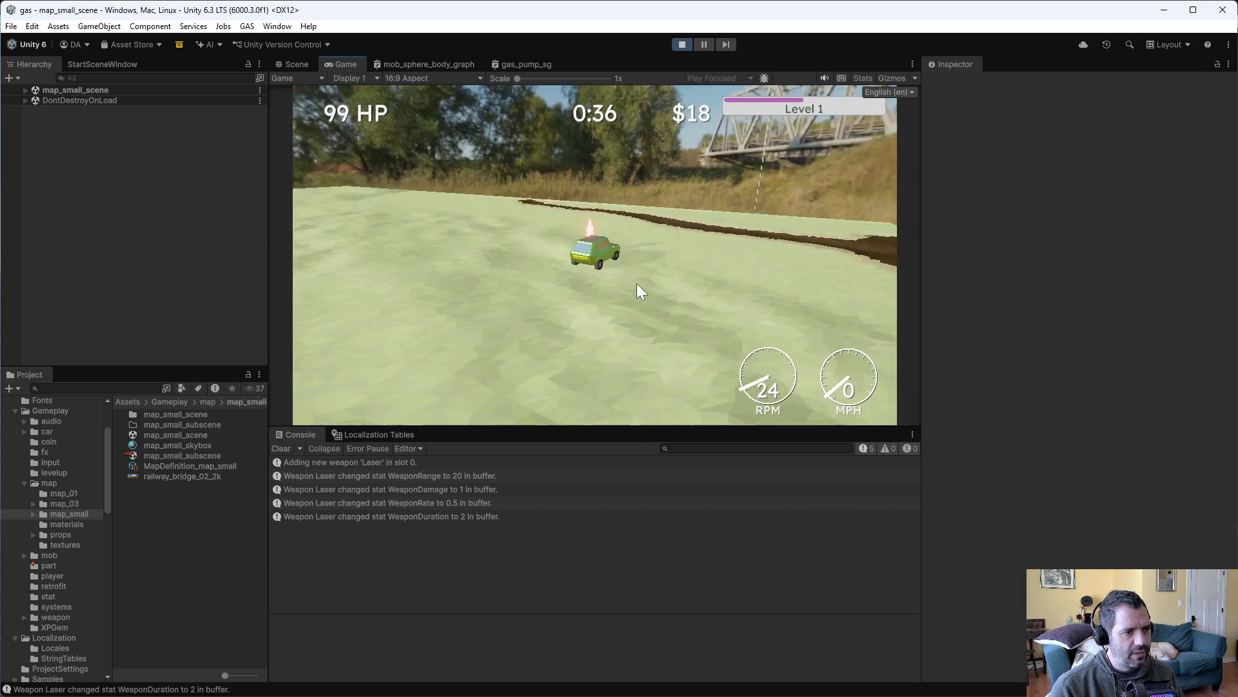
left_click(682, 45)
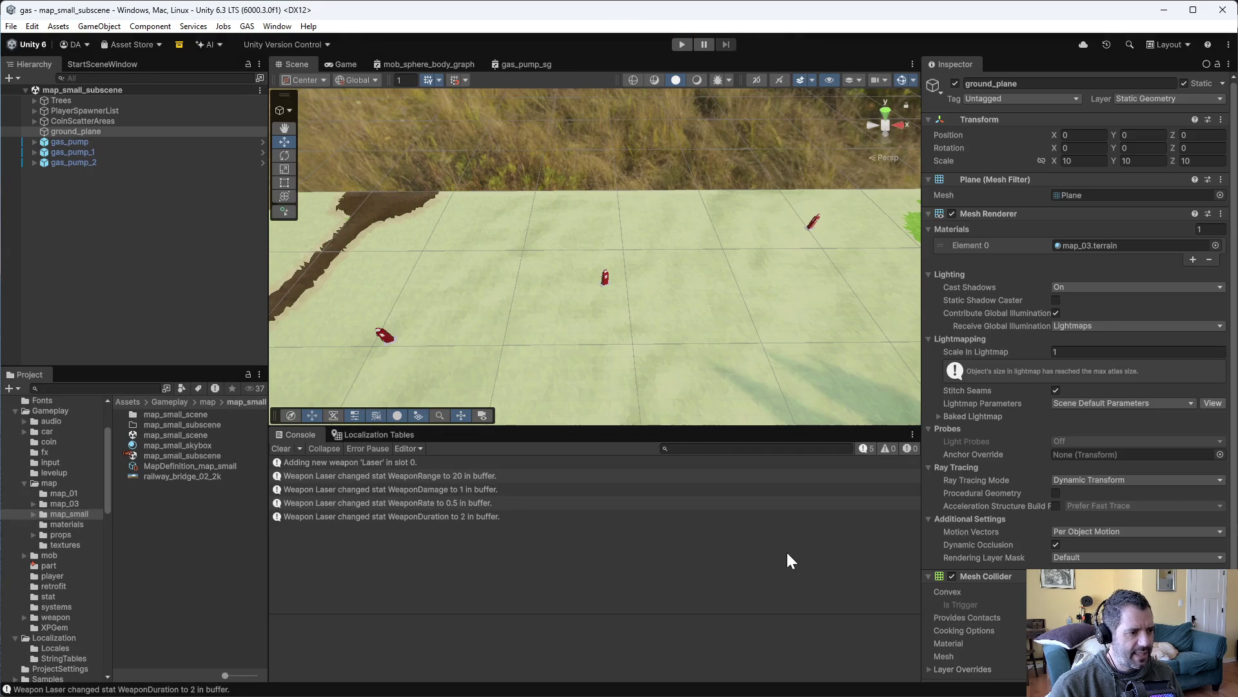
Add a blank line above the foreach loop, reindent its block, and save PartStoreUIManager.cs
key("alt+Tab")
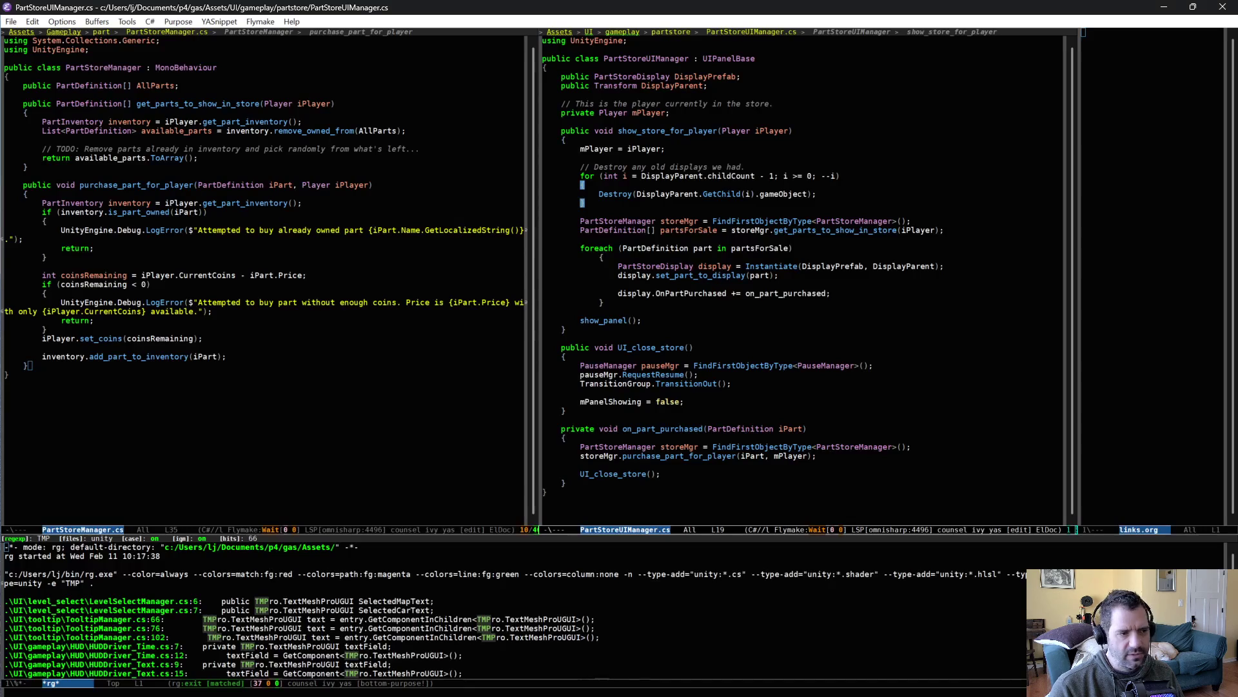
left_click(458, 263)
left_click(768, 165)
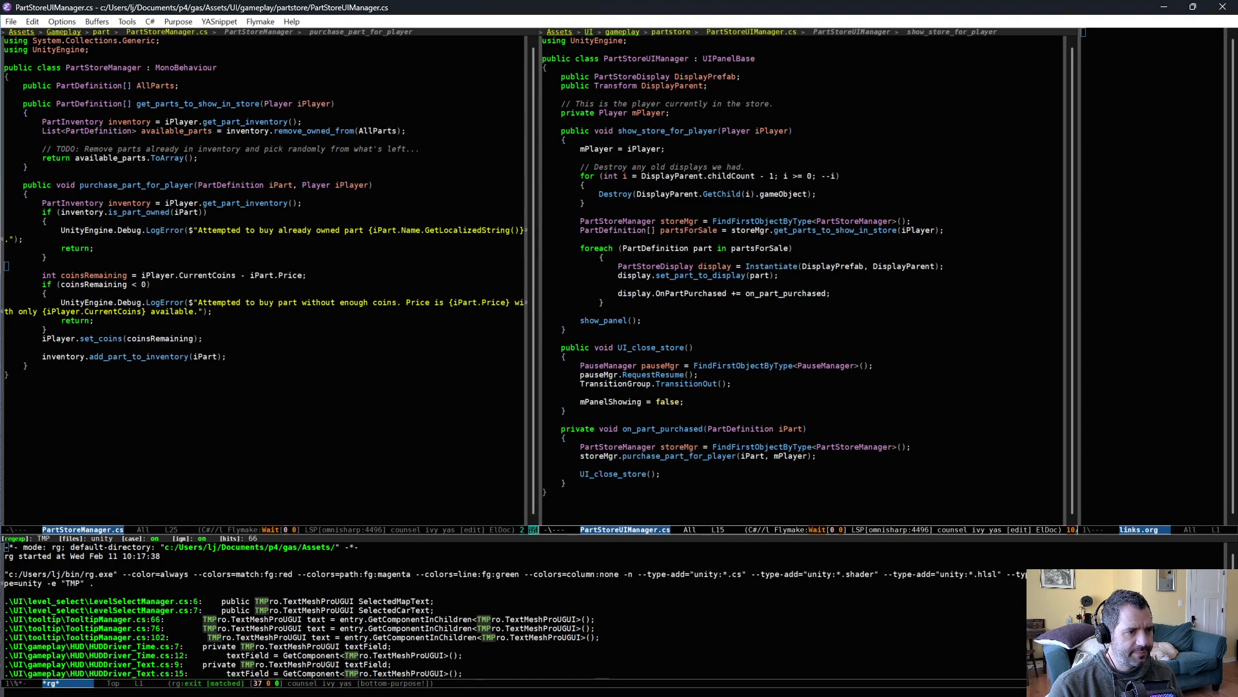
left_click(732, 211)
left_click(734, 230)
key("Return")
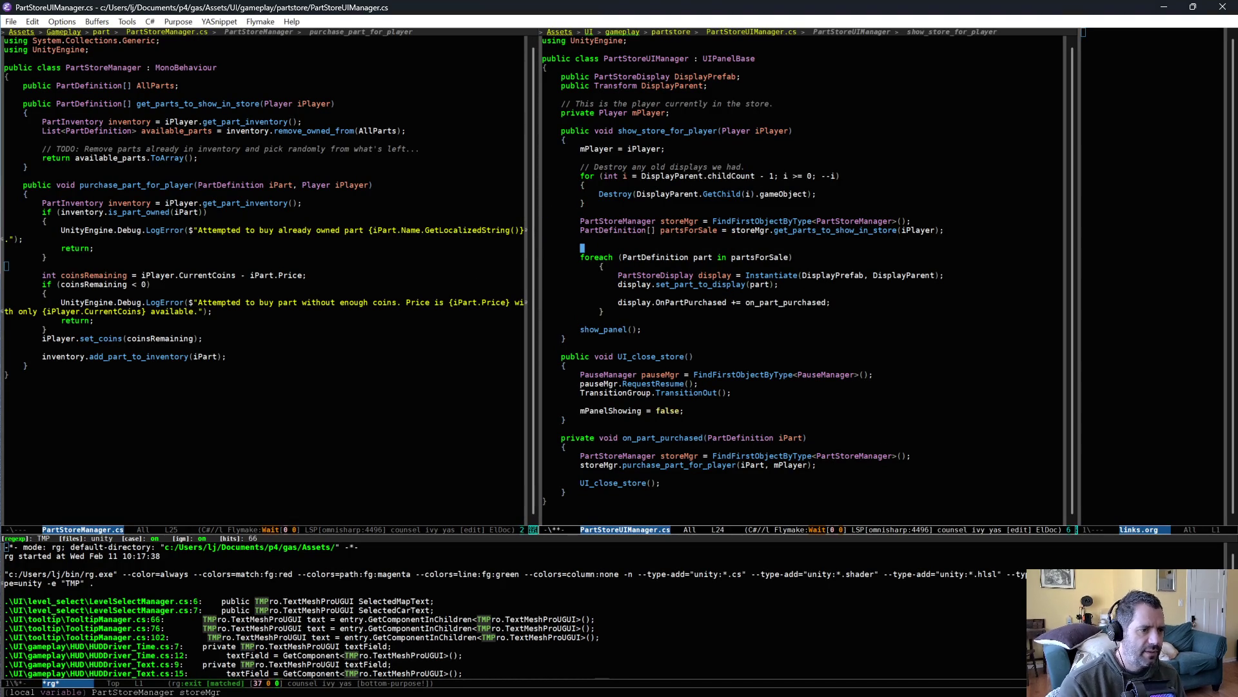
key("ctrl+space")
key("Down")
key("Down")
key("Down")
key("ctrl+c")
key("f")
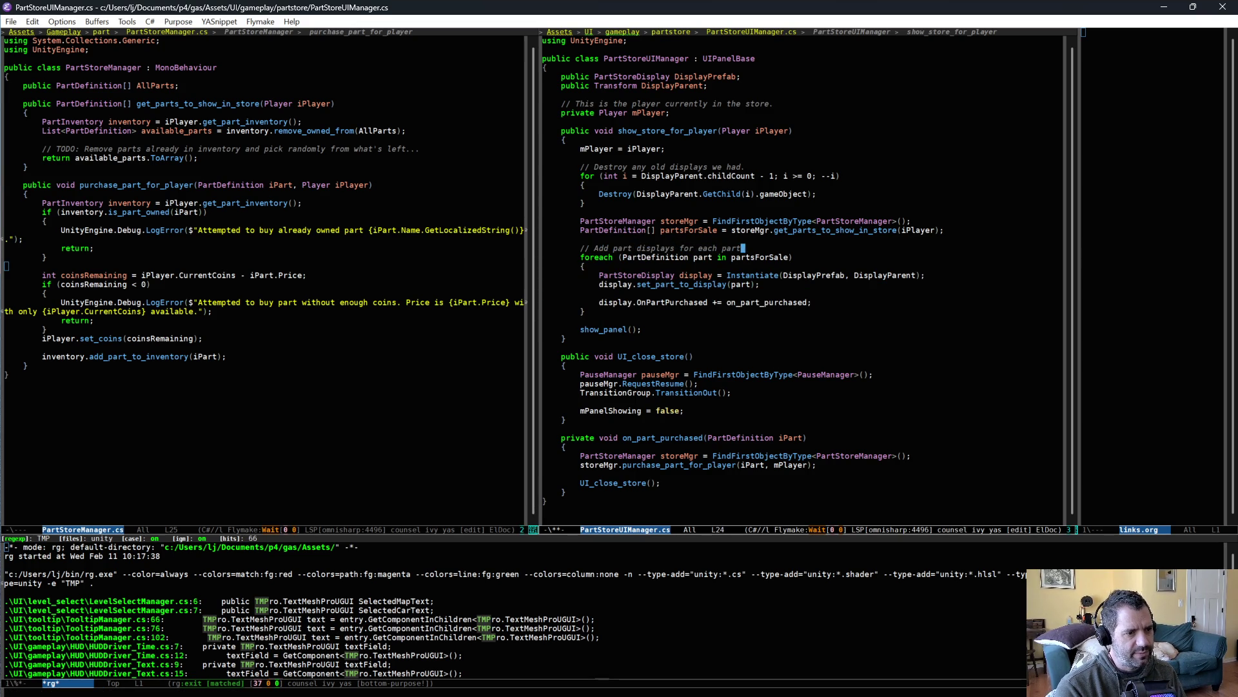
type("that's for sale.")
key("ctrl+x")
key("ctrl+s")
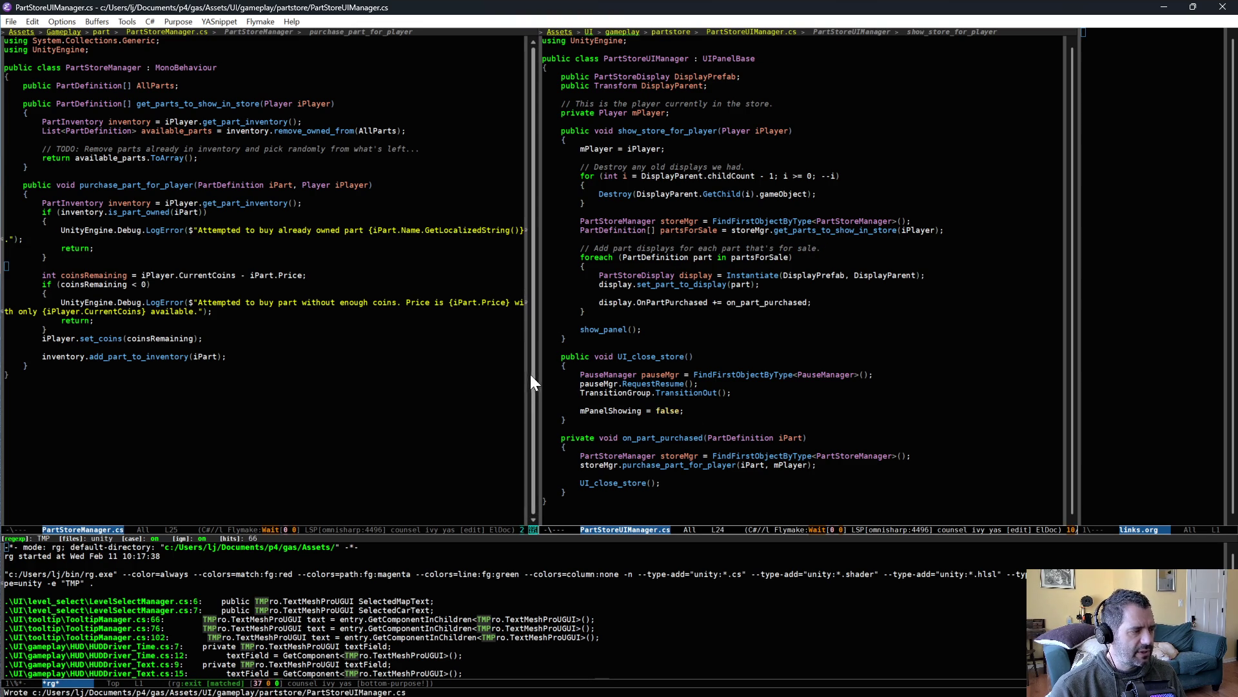
Add 'int availableCoins = iPlayer.CurrentCoins;' and pass availableCoins to set_part_to_display
left_click(854, 285)
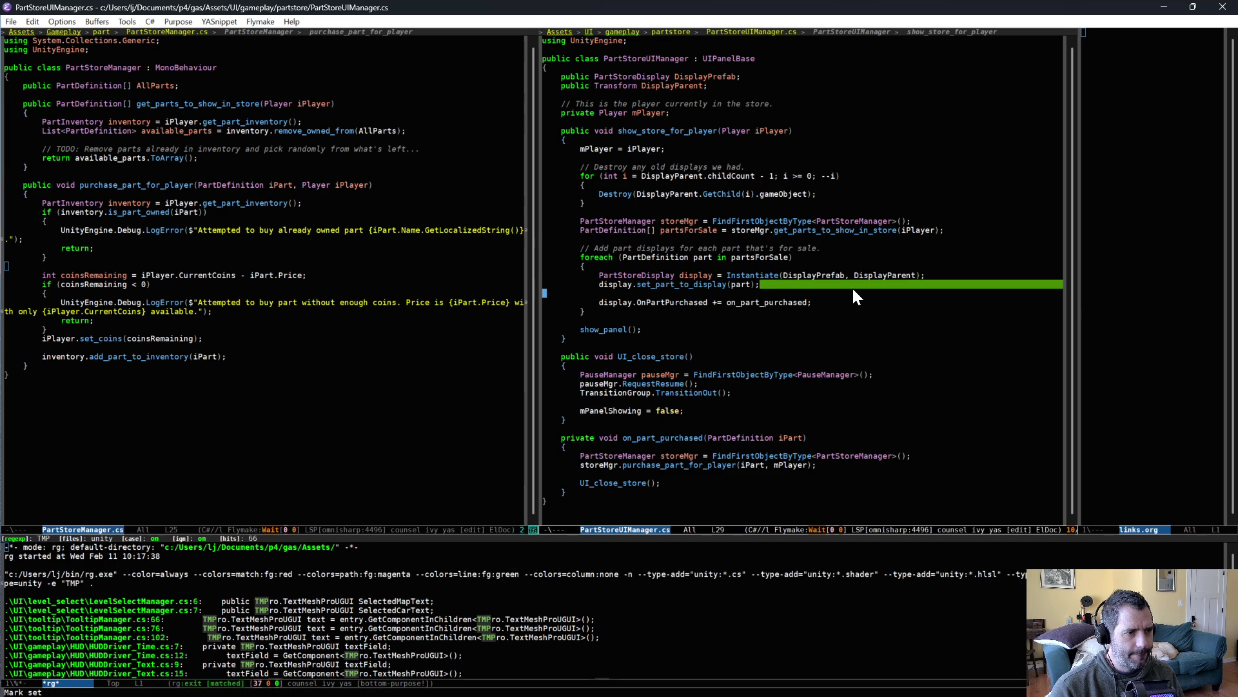
left_click(878, 239)
key("Return")
type("int availableCo")
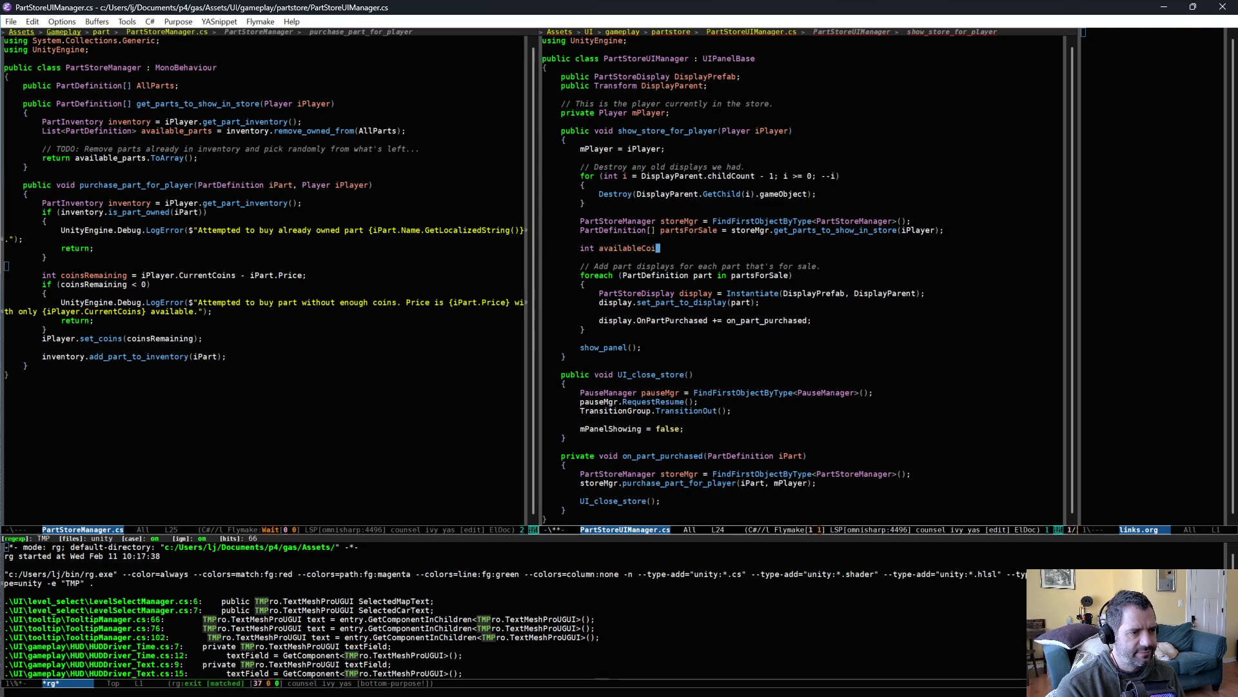
type("iPl")
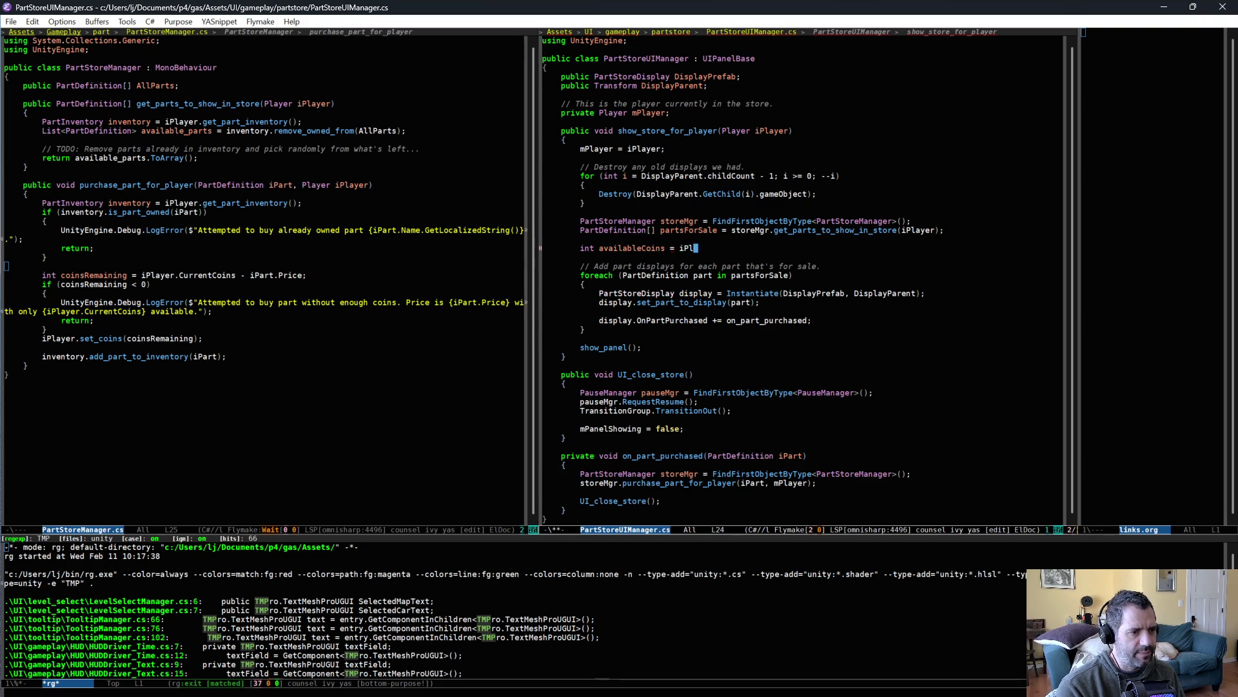
type("ayer.Cu")
key("Return")
type(";")
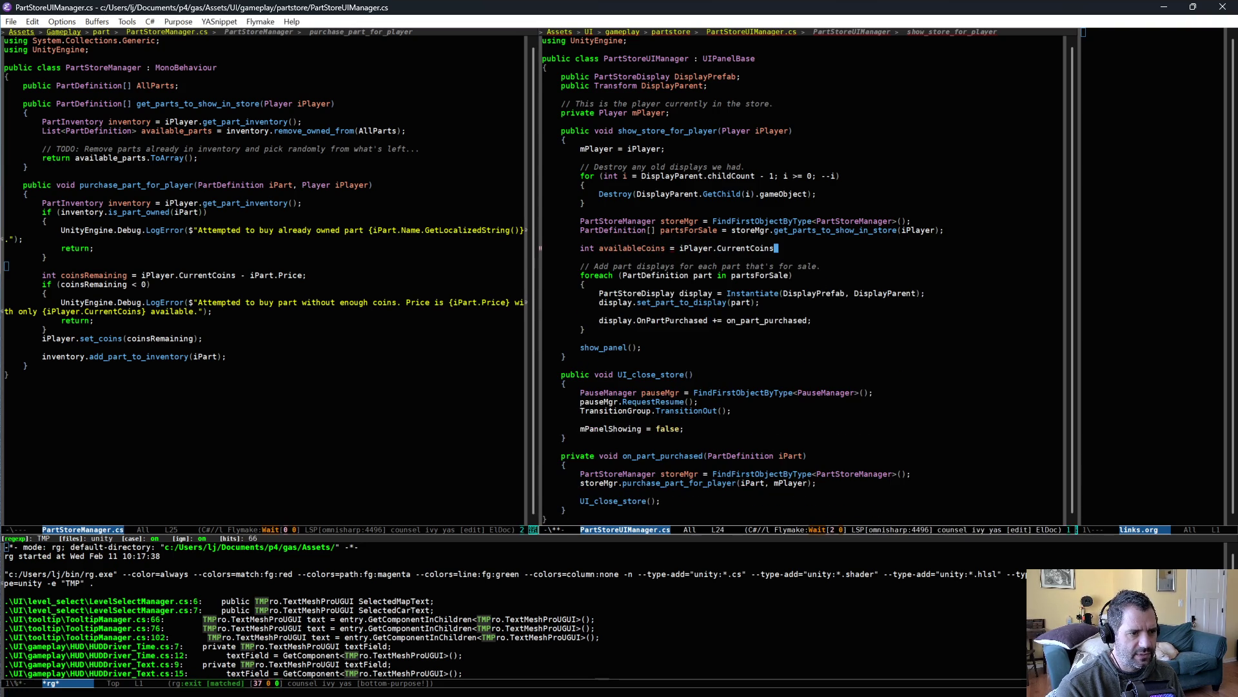
type(", availableCoins")
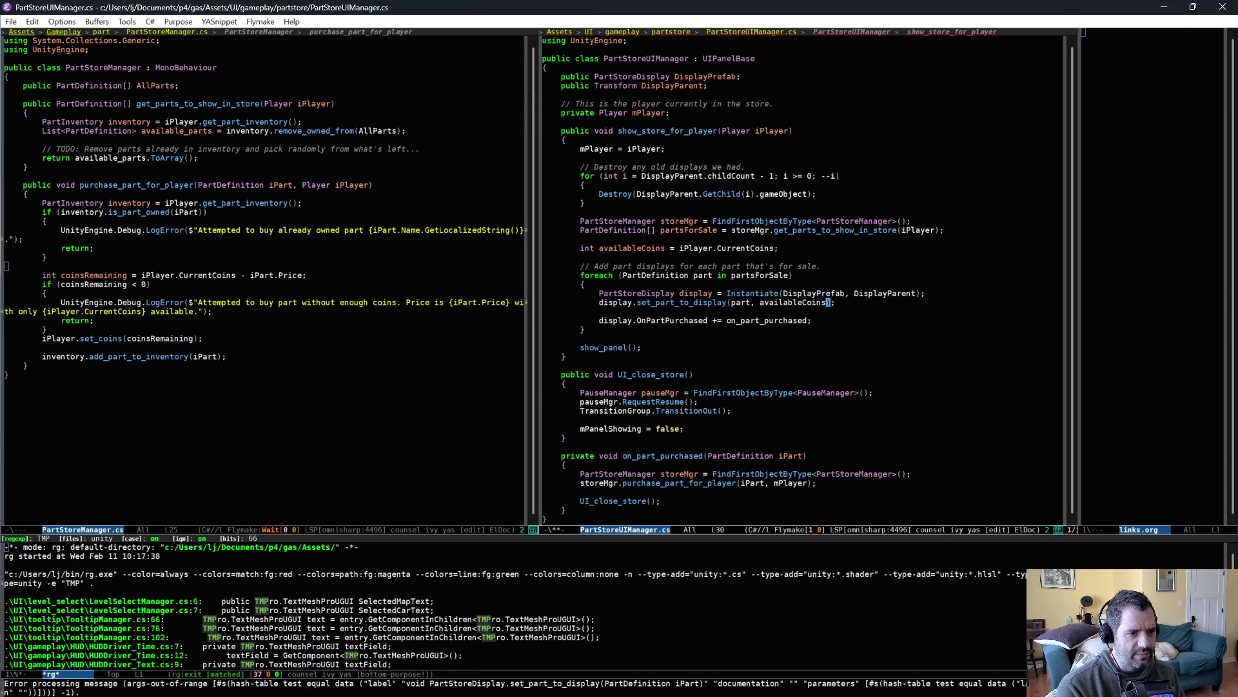
left_click_drag(498, 253, 482, 250)
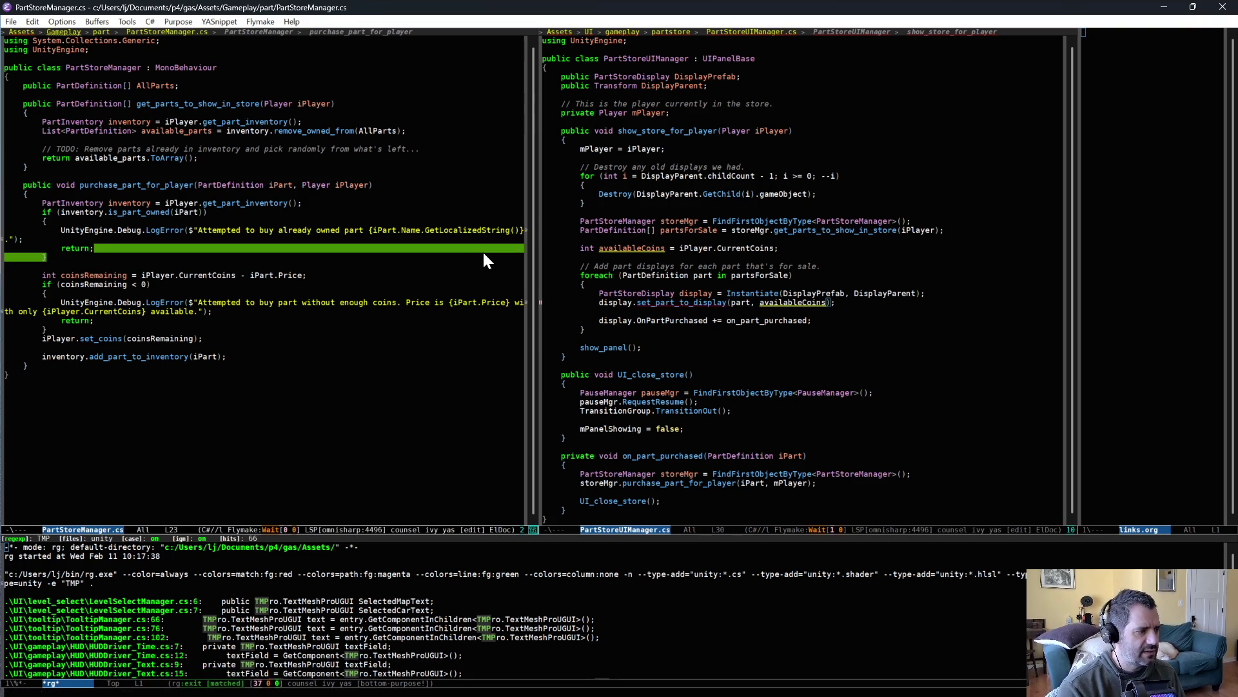
Add an 'int iAvailableCoins' parameter to set_part_to_display in PartStoreDisplay.cs and save it
key("ctrl+x")
type("bdisp")
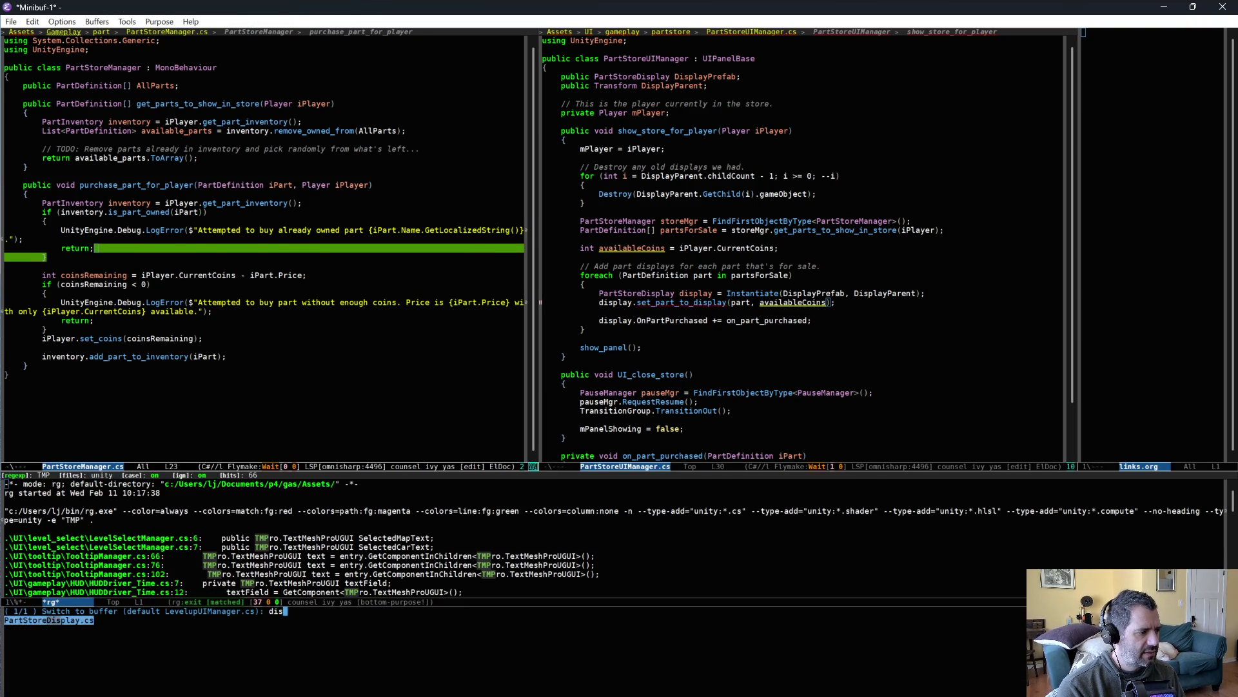
key("Return")
left_click(6, 302)
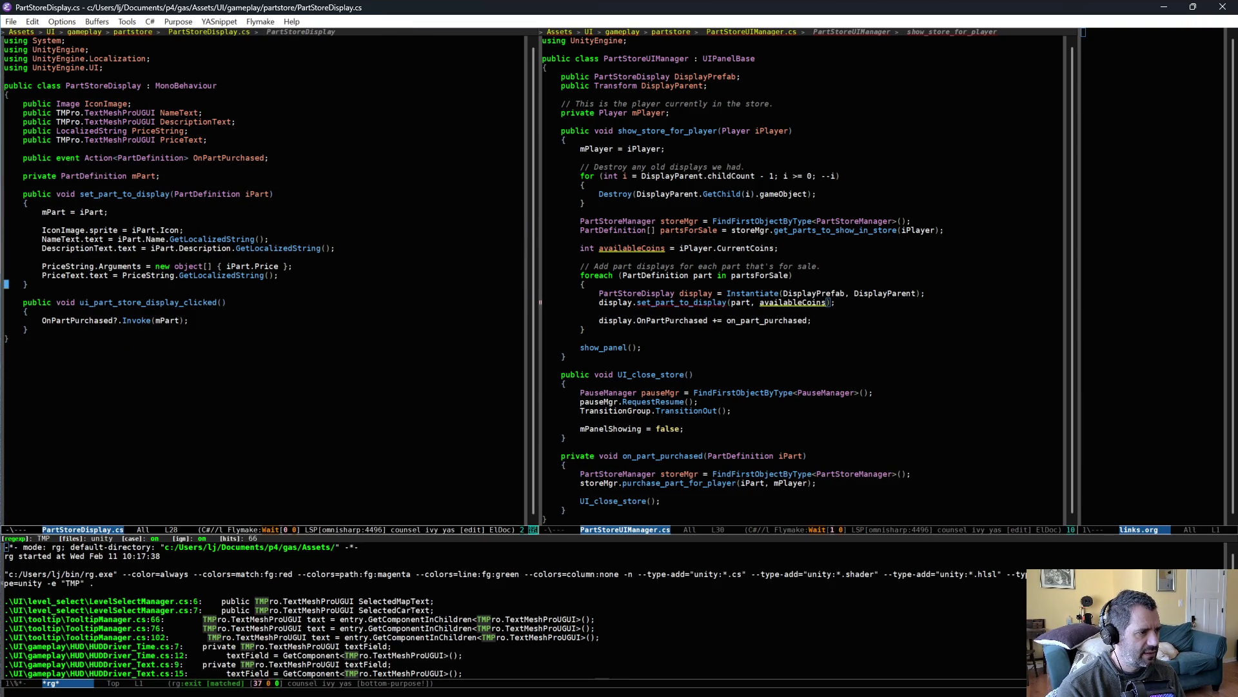
type(", int i")
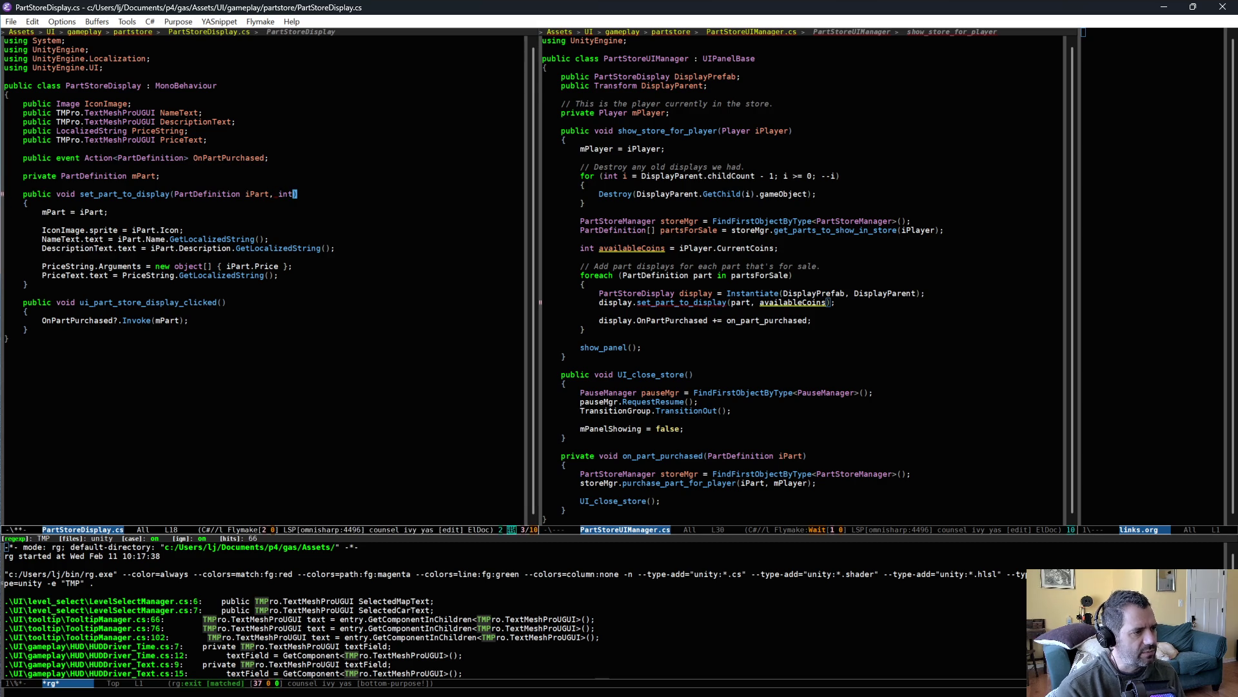
type("AvailableCoint")
key("BackSpace")
type("s")
key("ctrl+x")
key("ctrl+s")
key("Down")
key("Down")
key("Down")
Save PartStoreUIManager.cs and go back to the price text line in PartStoreDisplay.cs
left_click(717, 320)
key("ctrl+x")
key("ctrl+s")
left_click(298, 221)
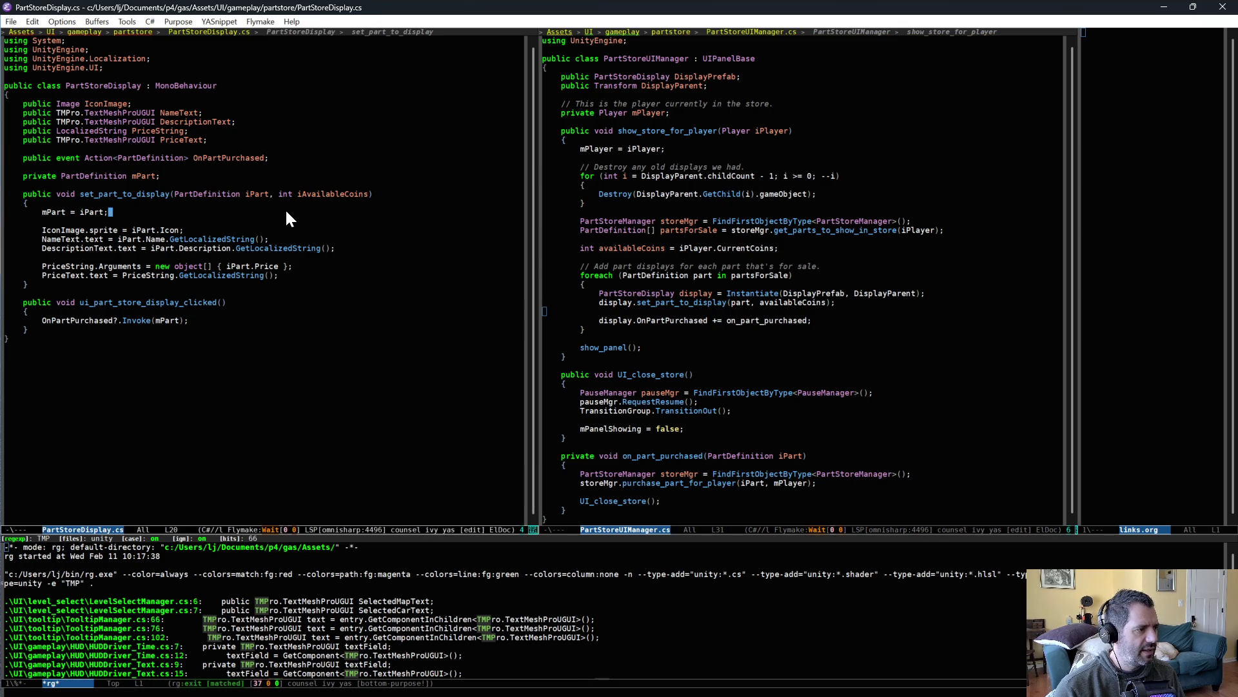
left_click(339, 277)
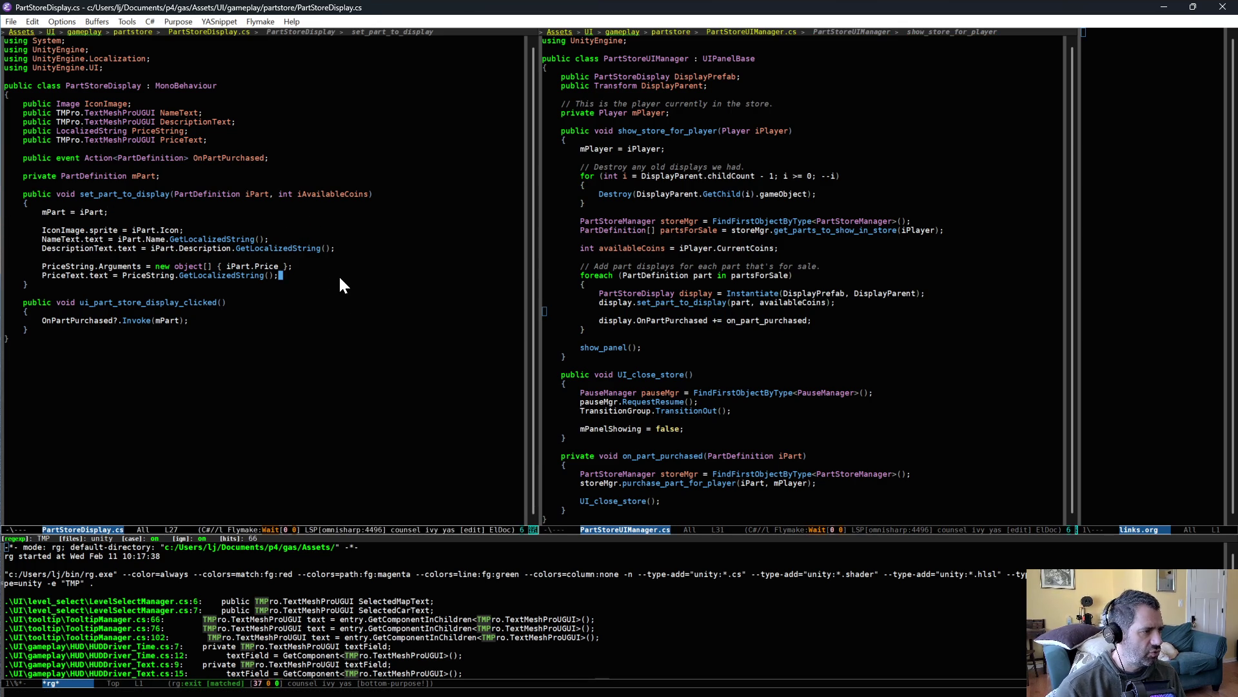
key("alt+Tab")
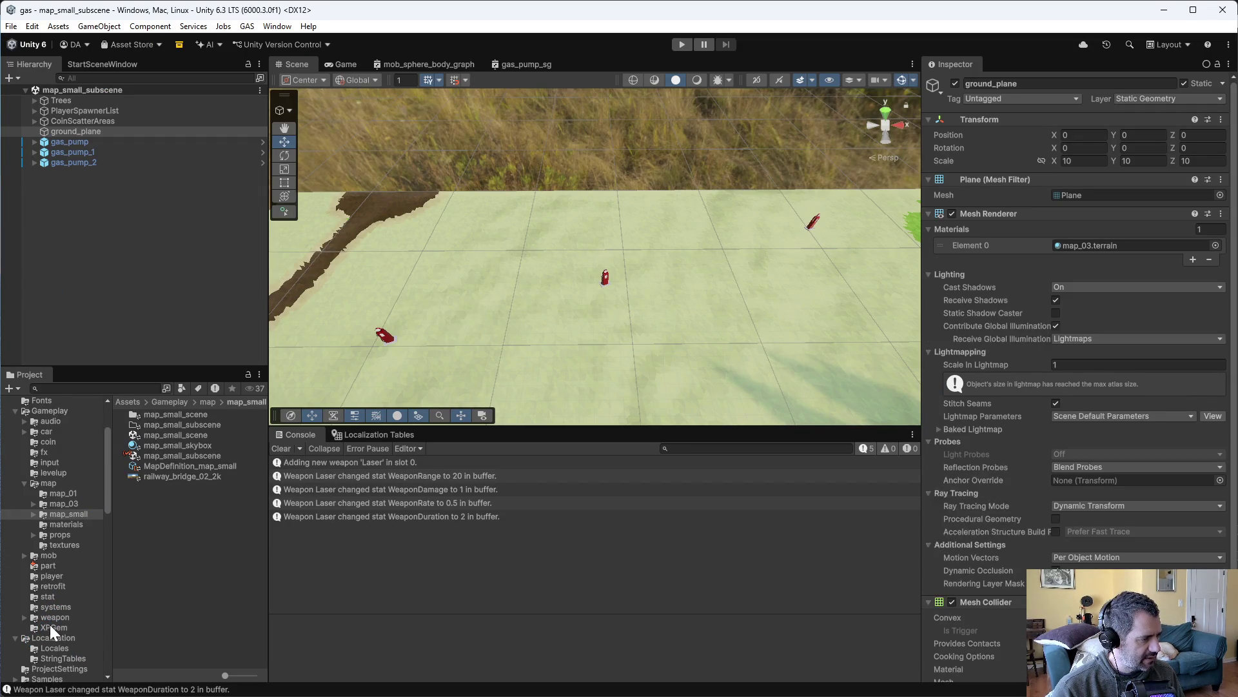
Open the PartStoreDisplay prefab from the partstore folder and move its script above Button
scroll(49, 624, "down", 3)
left_click(68, 656)
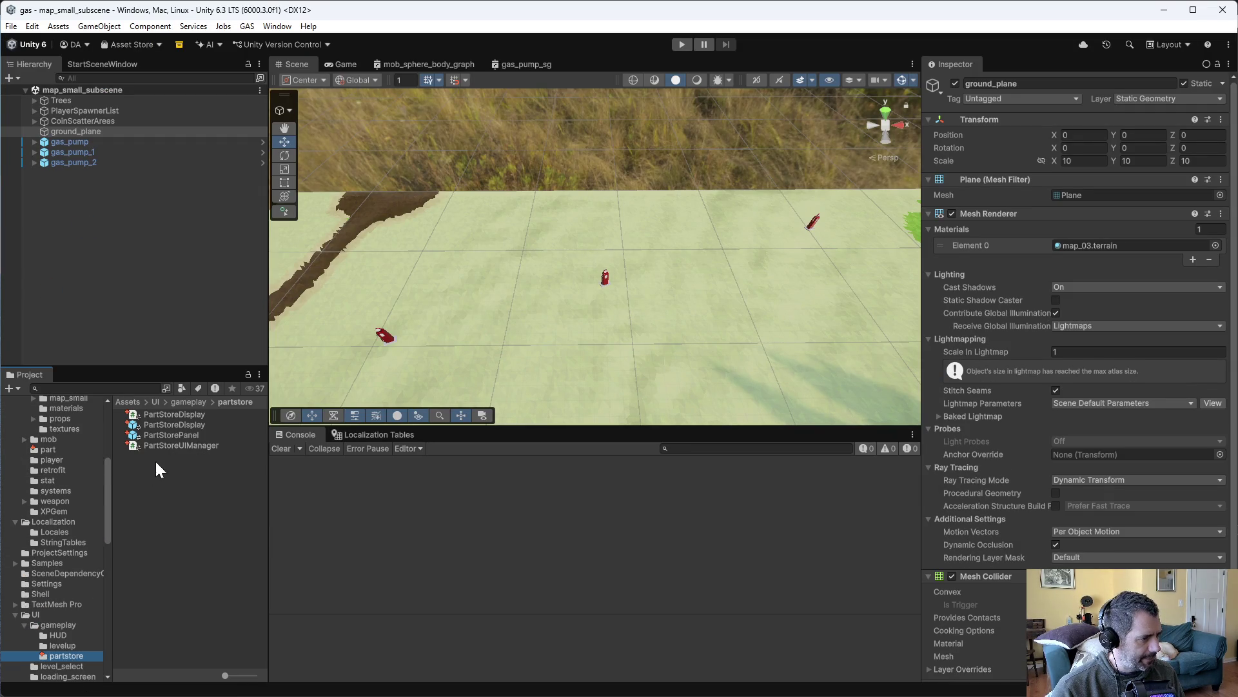
double_click(175, 423)
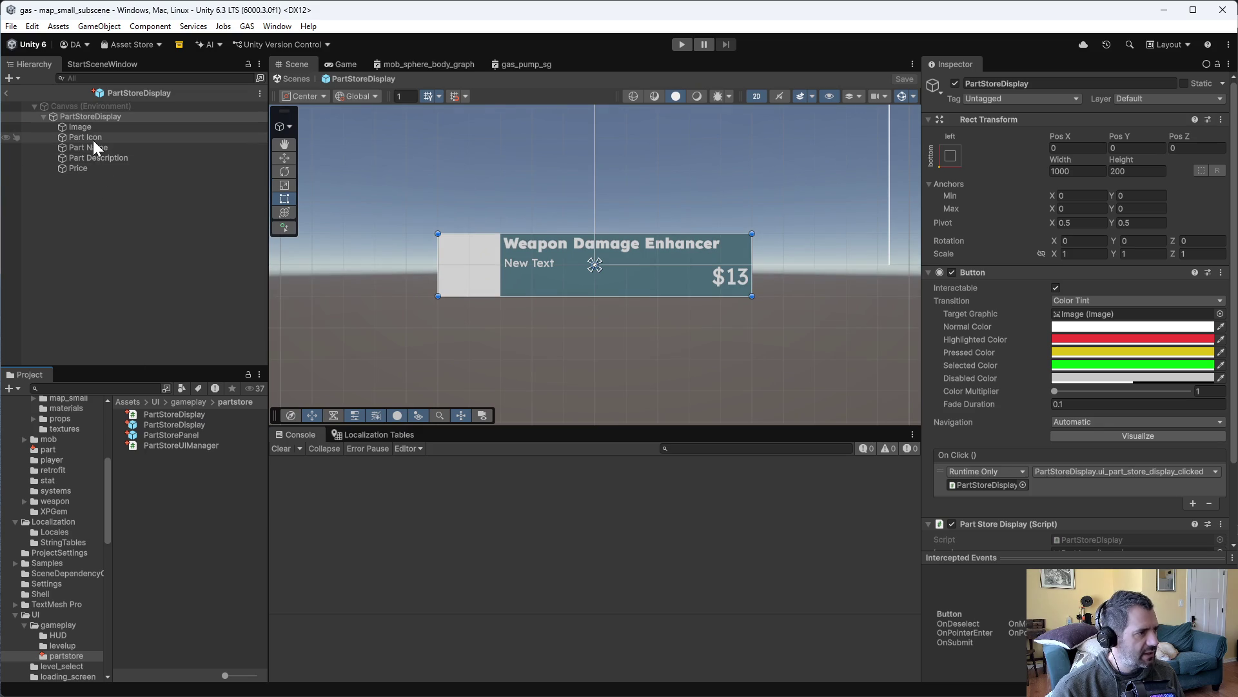
scroll(987, 445, "down", 3)
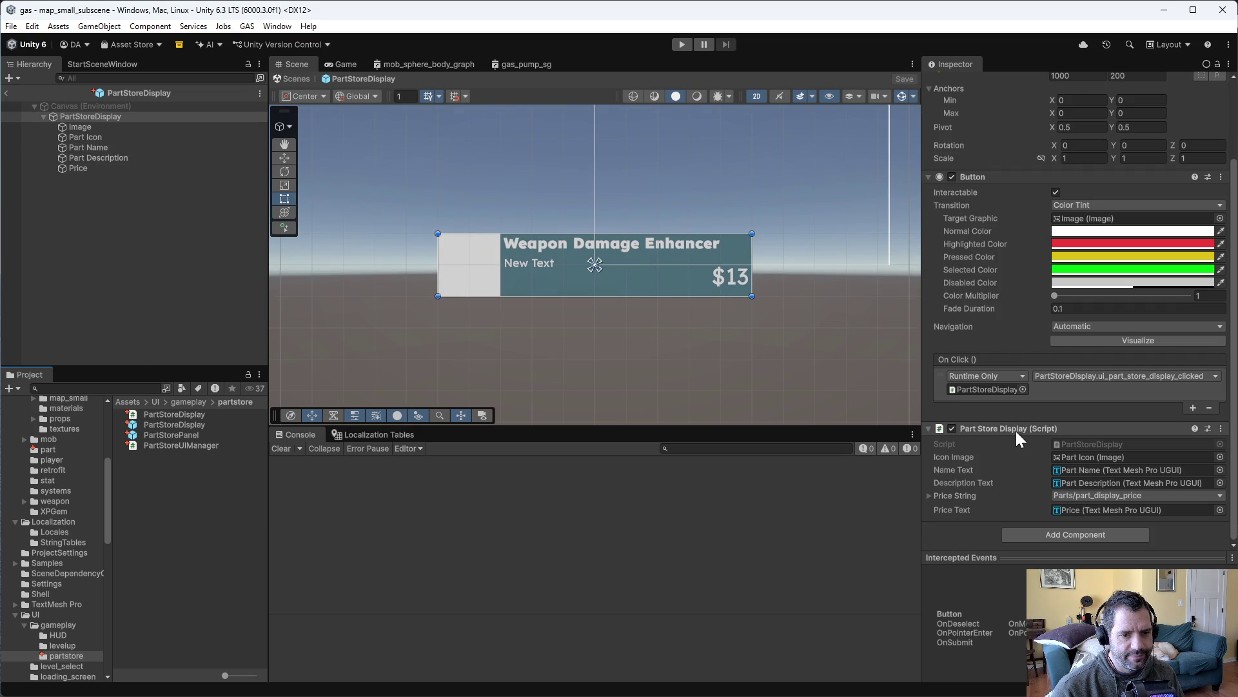
mouse_move(1013, 431)
left_mouse_down()
mouse_move(1000, 153)
mouse_move(1013, 168)
left_mouse_up()
scroll(1010, 272, "up", 3)
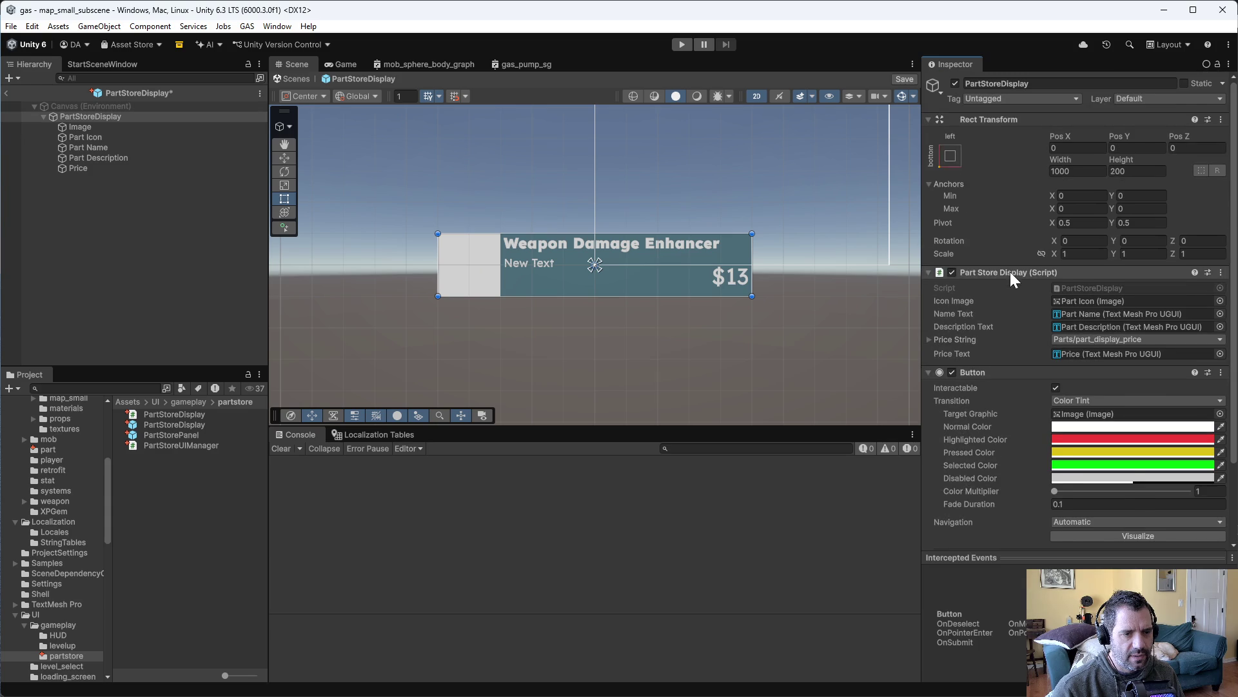
In PartStoreDisplay.cs, add empty lines inside the class for a new field declaration
key("alt+Tab")
left_click(271, 96)
key("Return")
key("Return")
key("Up")
Declare a 'public Selectable Button;' field in the PartStoreDisplay class
type("public ")
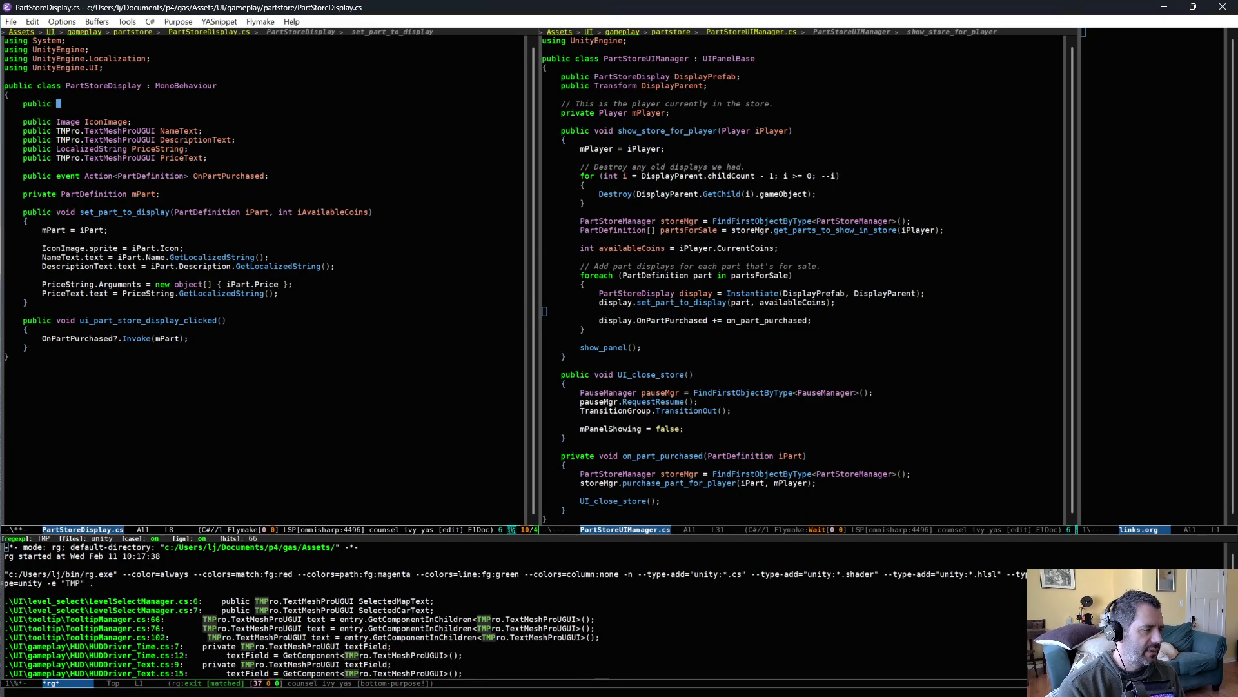
type("S")
key("BackSpace")
key("BackSpace")
type("electable")
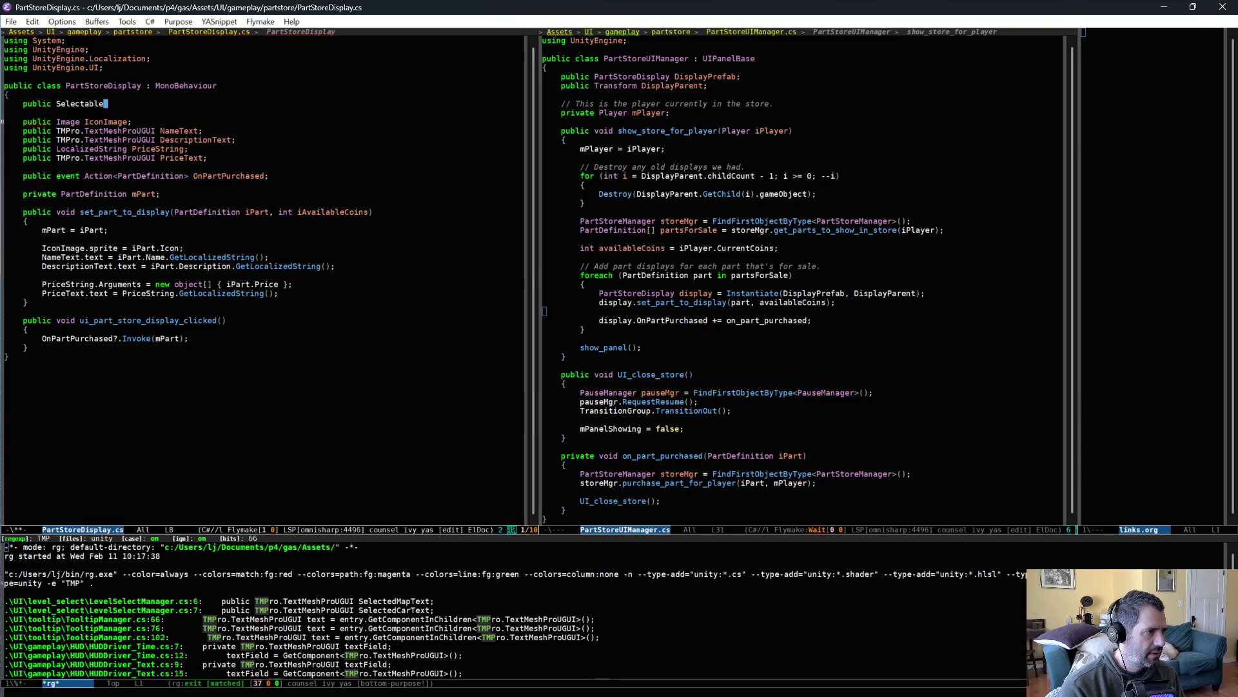
key("ctrl+c")
key("s")
key("d")
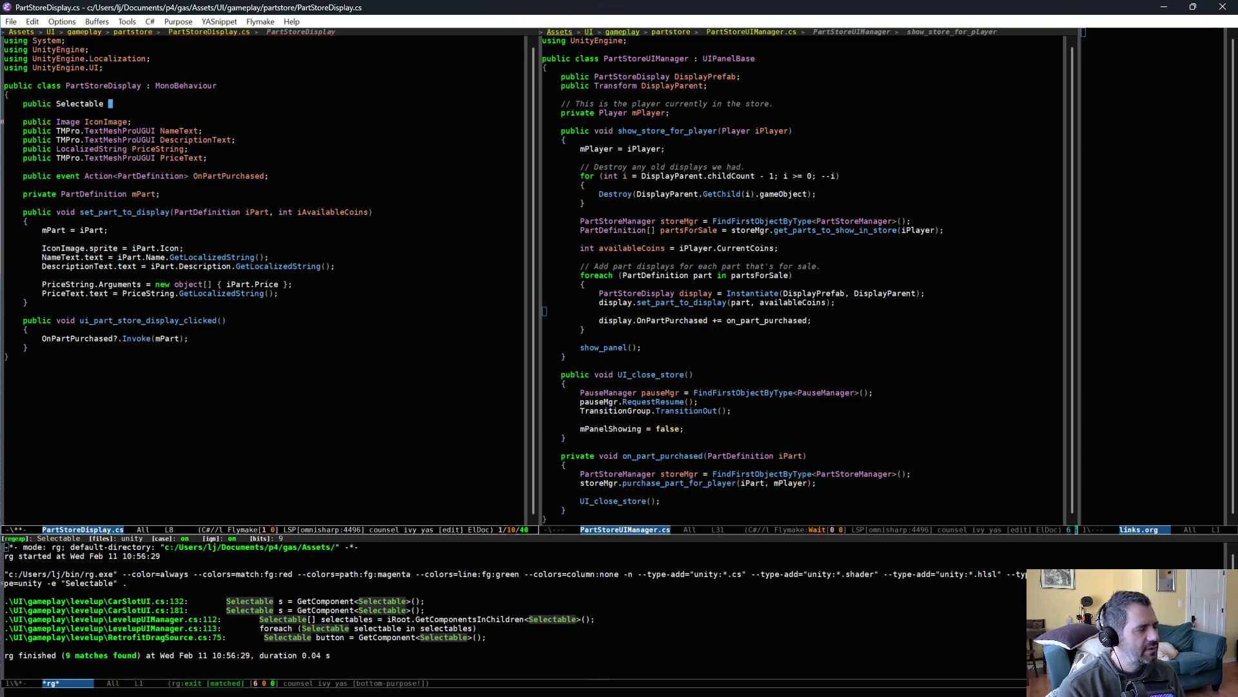
type("utton;")
key("Down")
Add 'Button.interactable = (iAvailableCoins >= iPart.Price);' after mPart = iPart; and save
left_click(144, 158)
key("Return")
key("Return")
type("bButton.s")
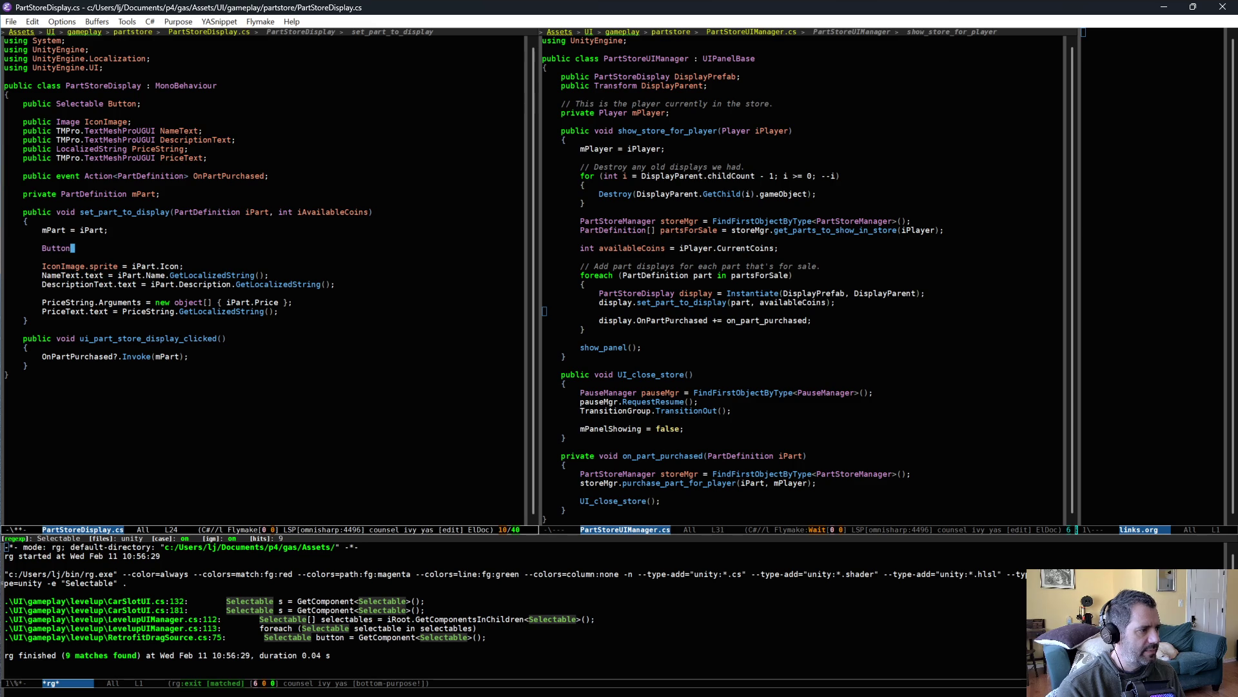
type("el")
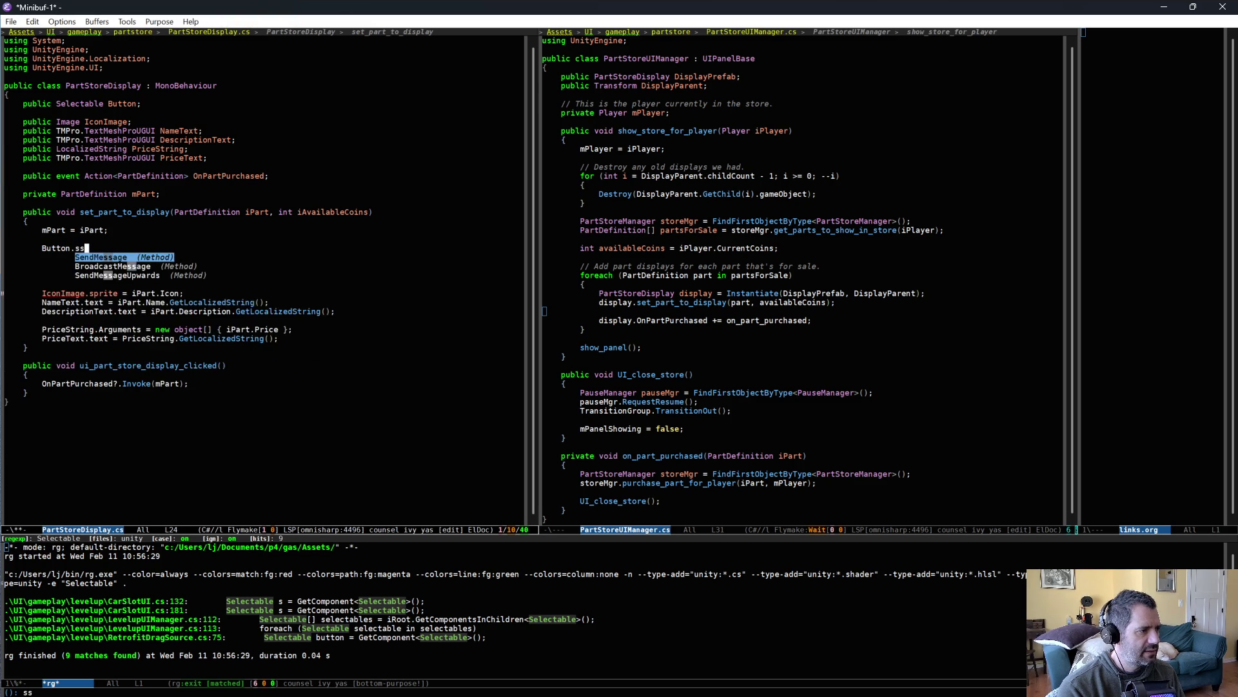
key("BackSpace")
key("BackSpace")
key("BackSpace")
type("inter")
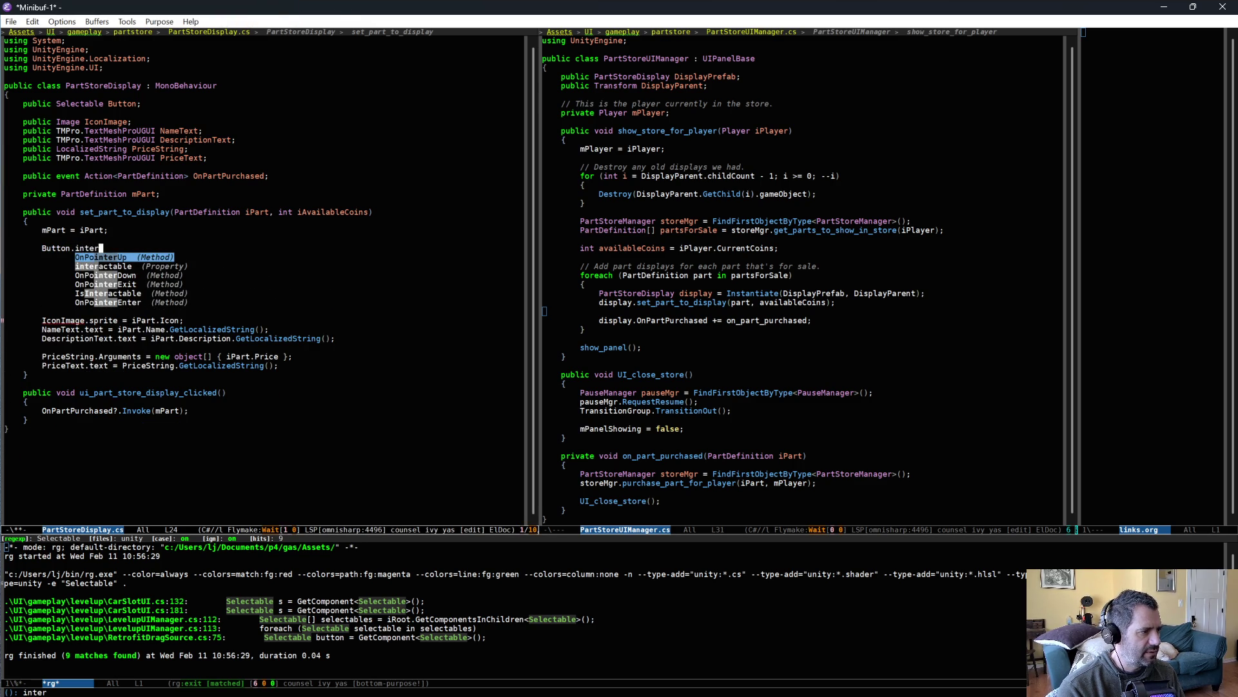
key("Down")
key("Return")
type("= (")
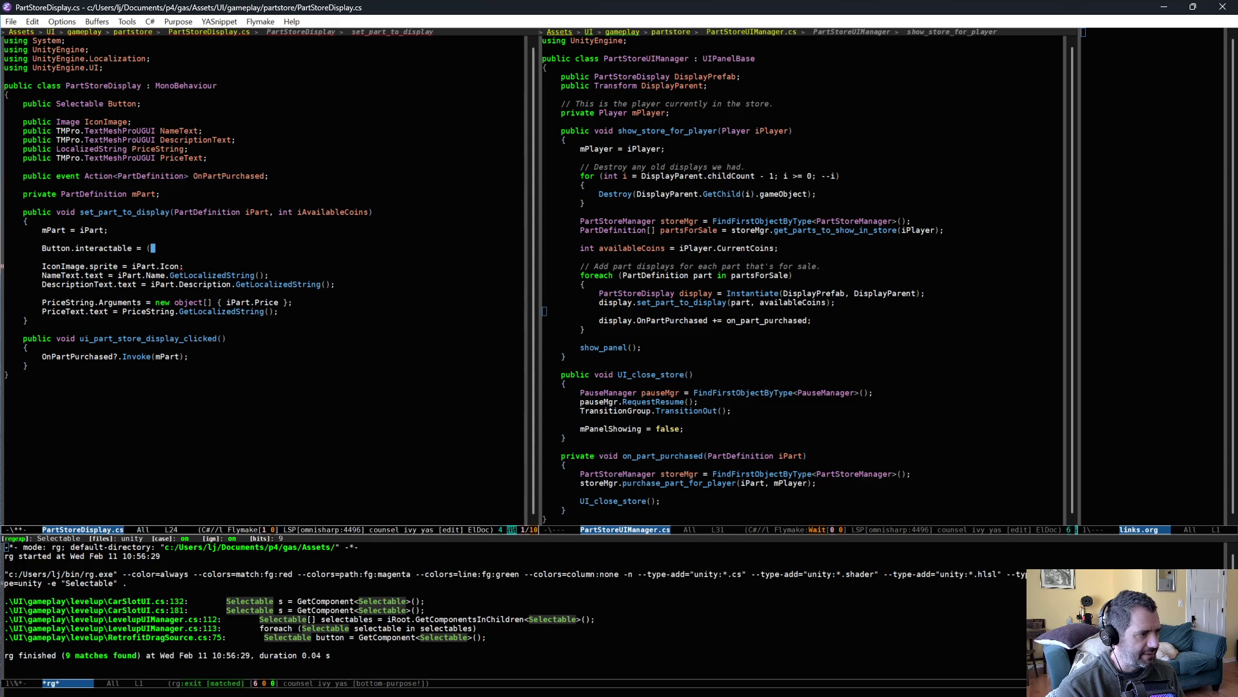
type("iAvailableCoins >= ")
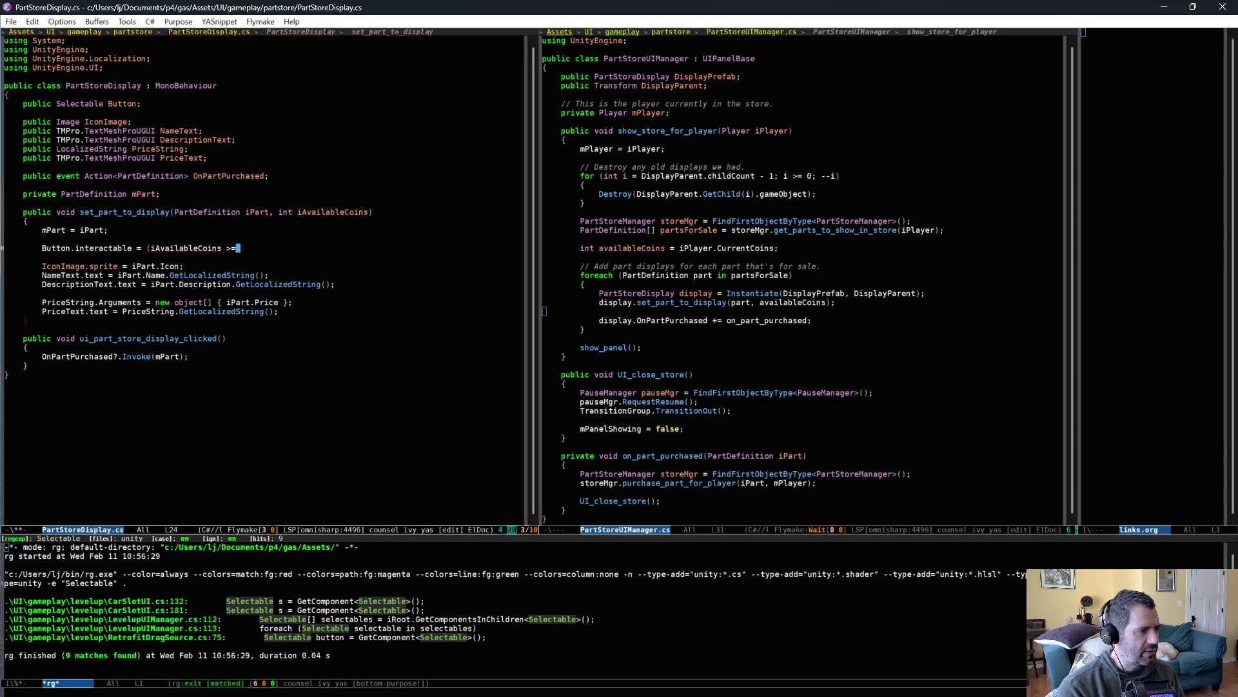
type("iPart.P")
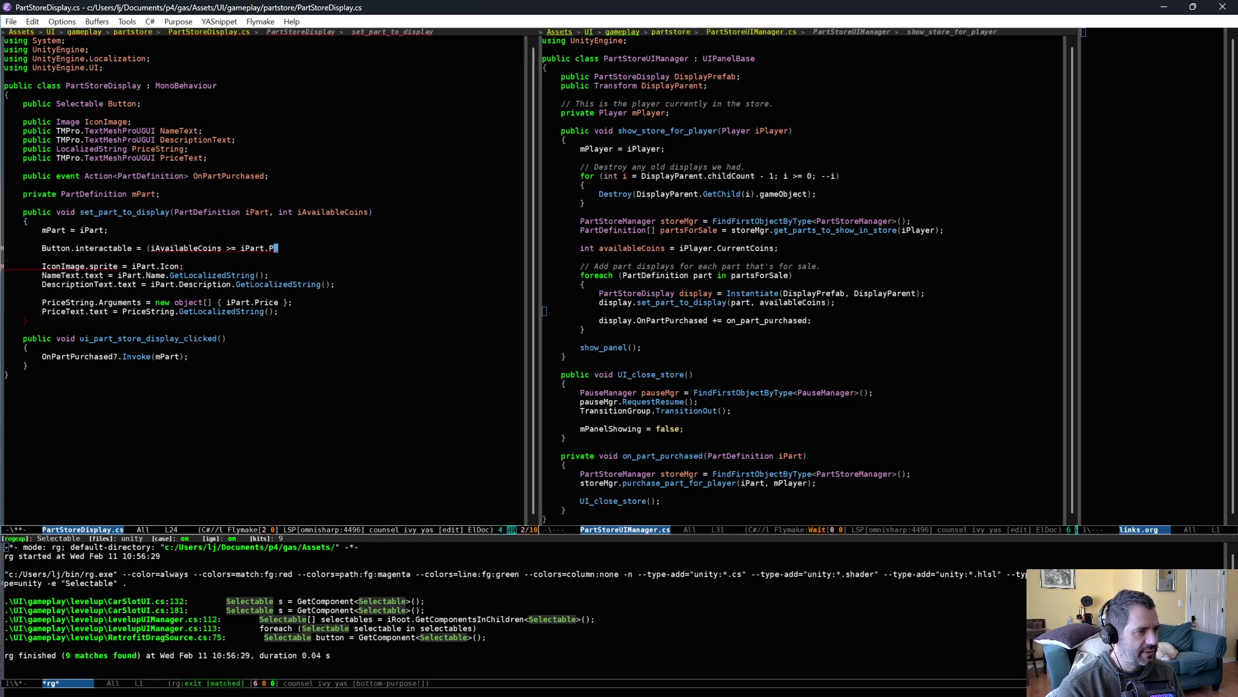
type("rice);")
key("ctrl+x")
key("ctrl+s")
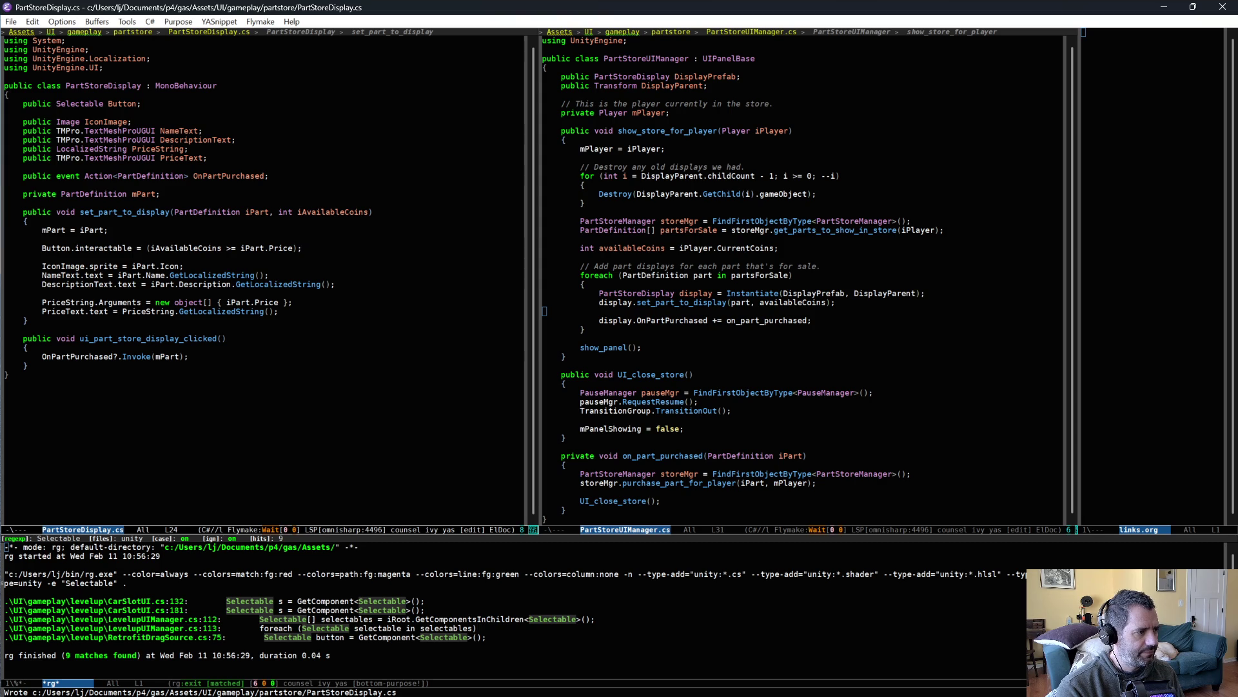
key("alt+Tab")
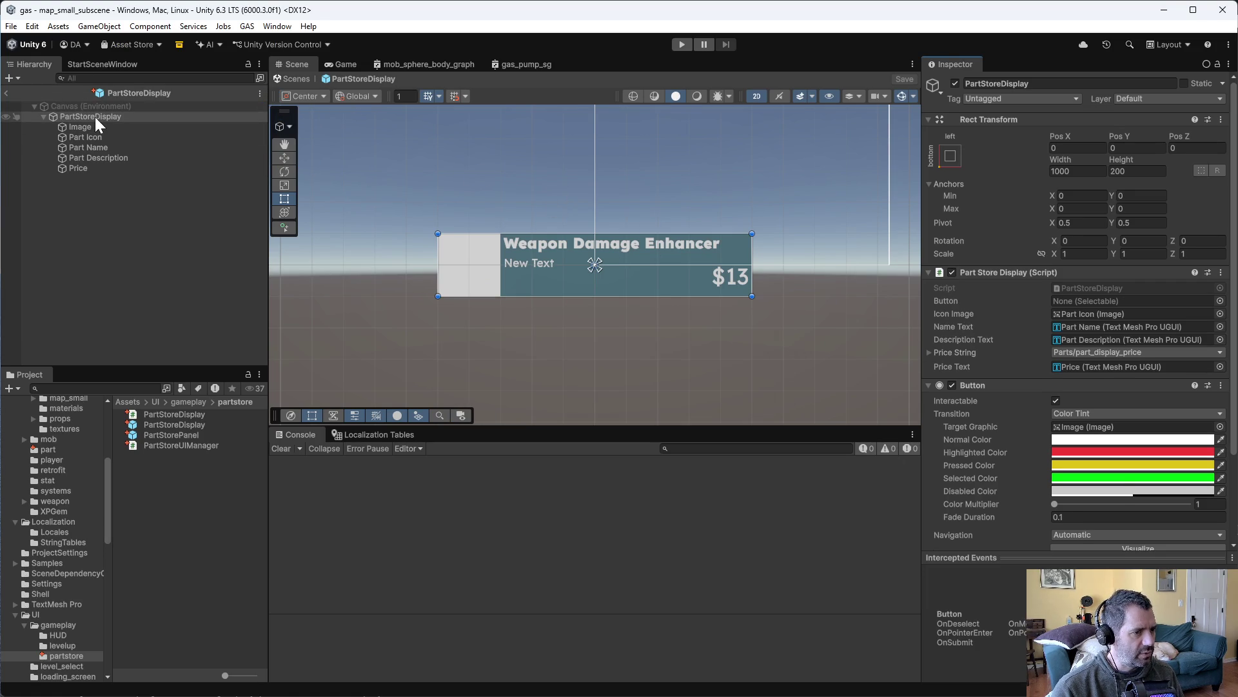
Darken the Button's disabled colour to gray 878787
left_click(1108, 490)
left_click_drag(1141, 388, 1115, 378)
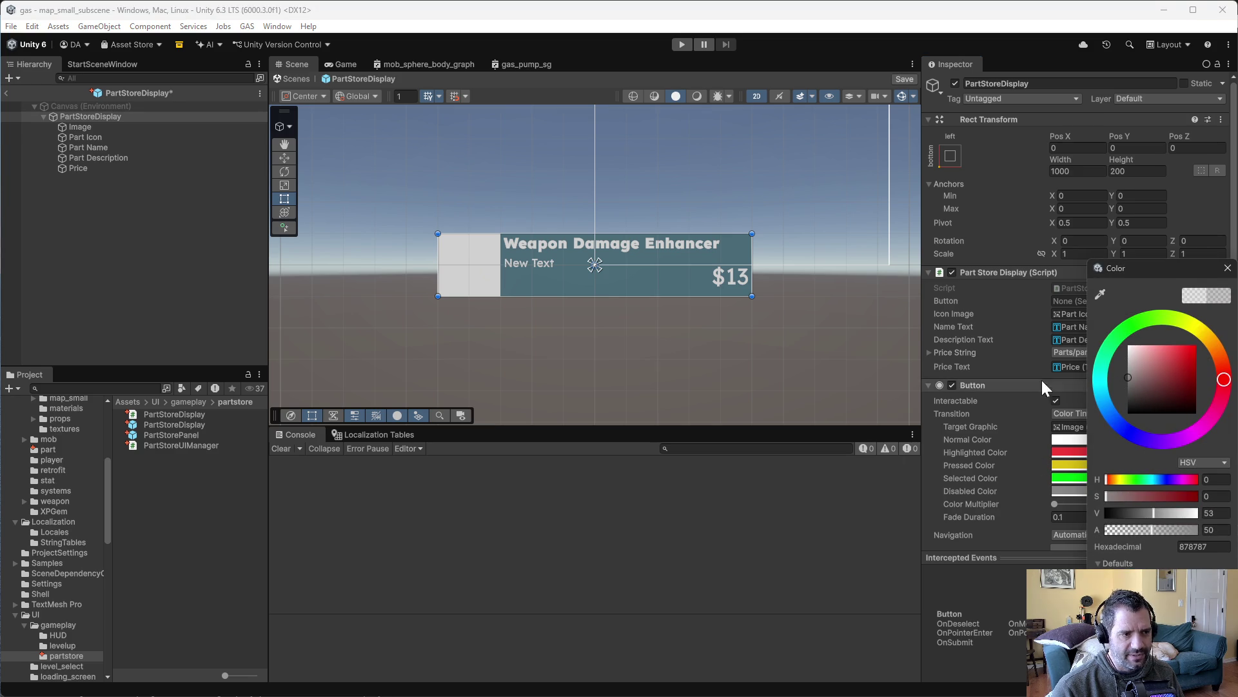
left_click(87, 116)
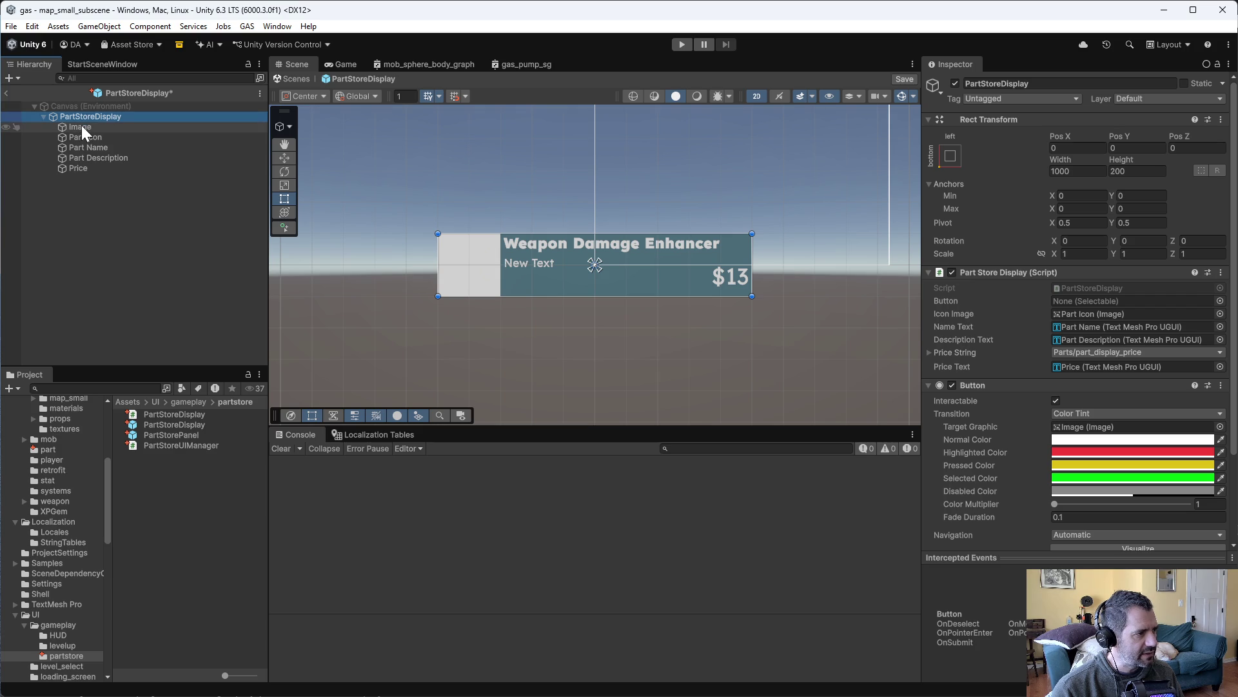
Assign the display's own Button to the new Button field and save the prefab
mouse_move(75, 118)
left_mouse_down()
mouse_move(1023, 324)
mouse_move(1084, 300)
left_mouse_up()
key("ctrl+s")
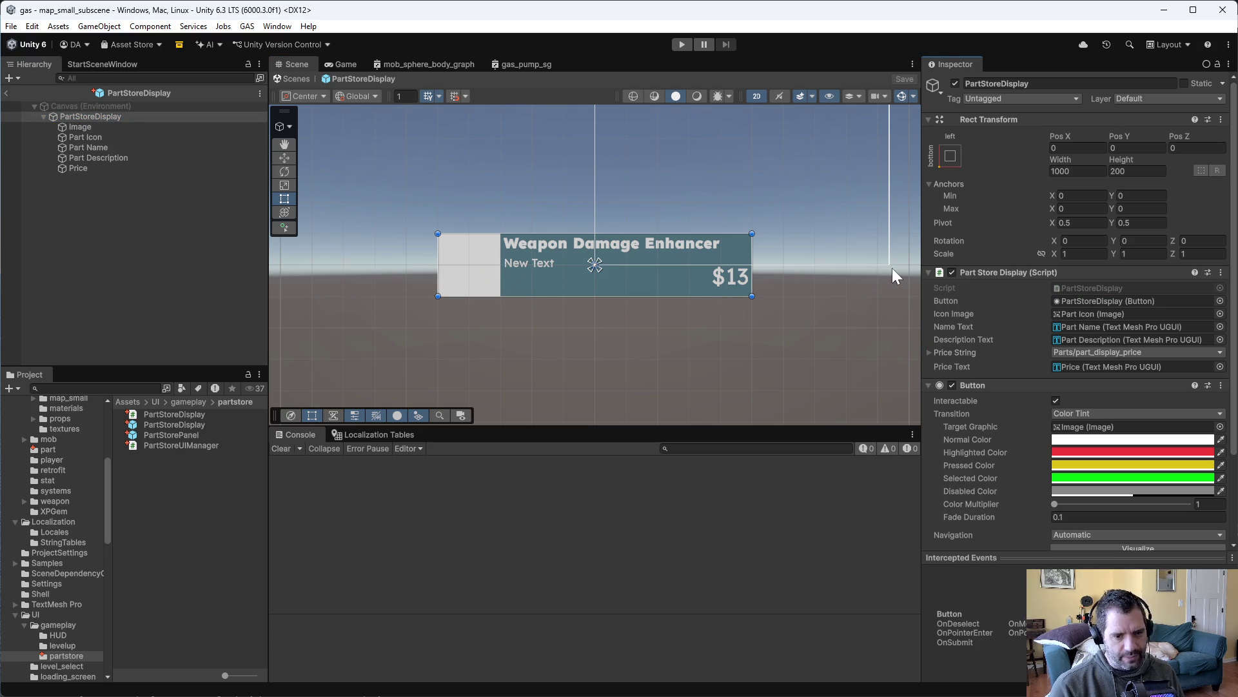
left_click(683, 44)
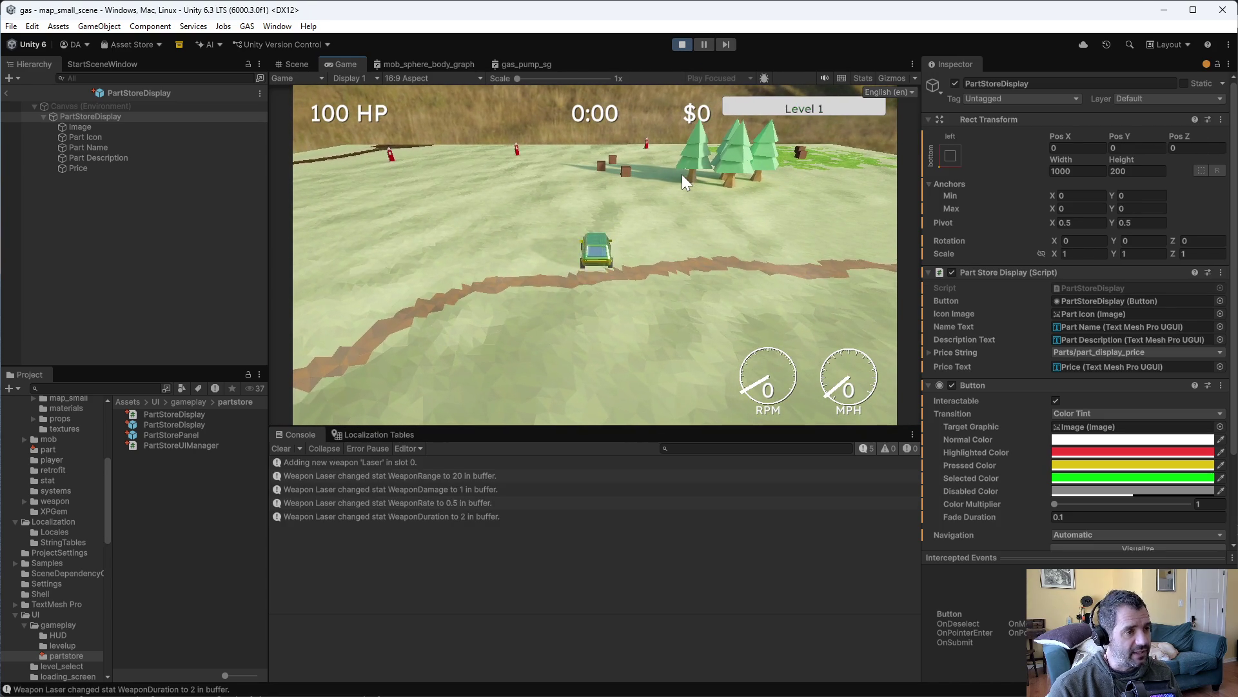
Drive to the part store and buy the Weapon Damage Enhancer
key("w")
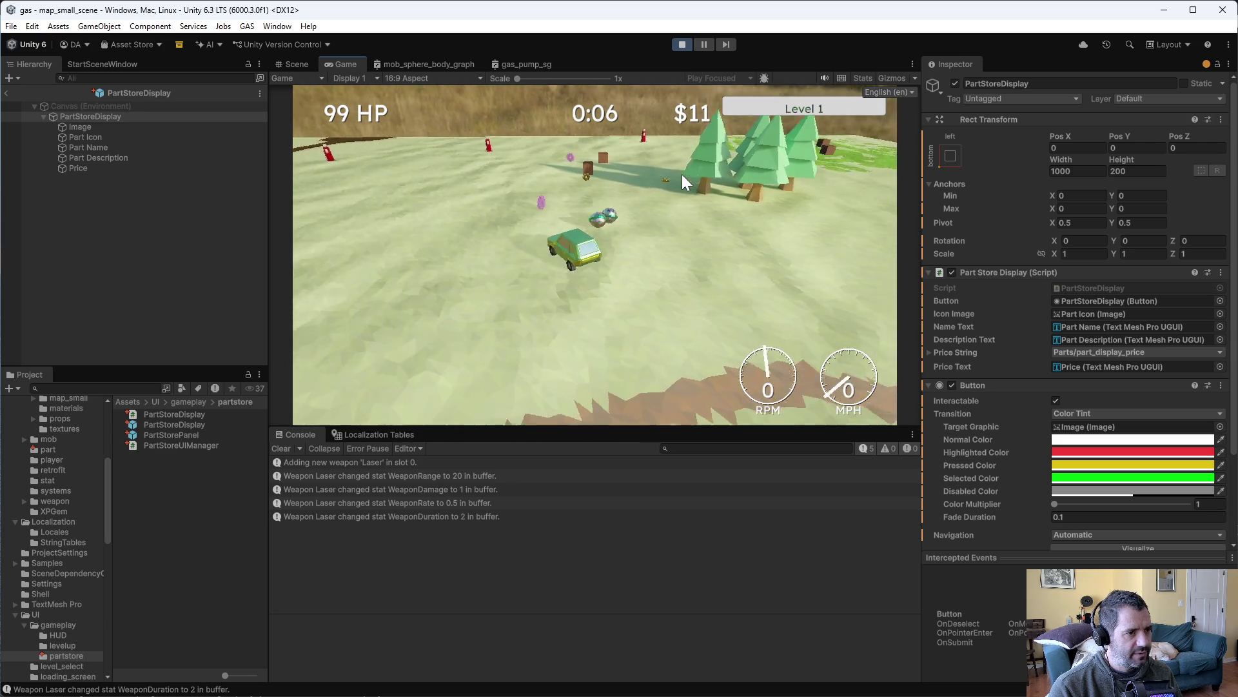
key("w")
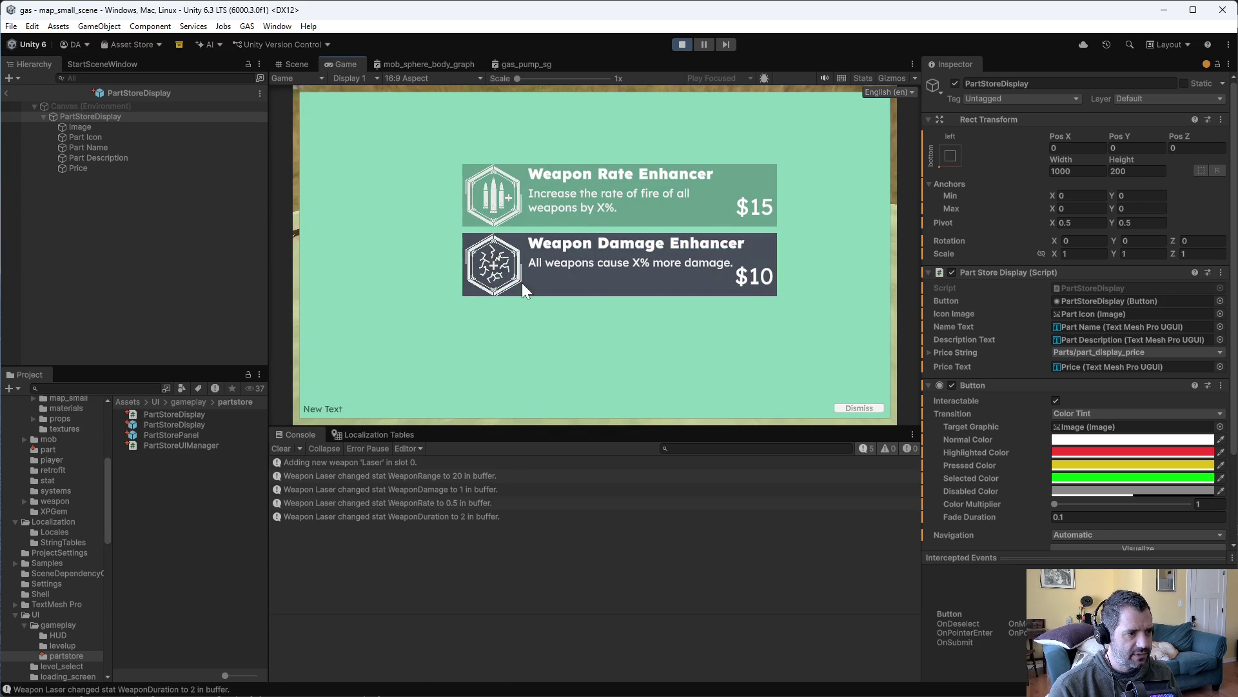
left_click(628, 277)
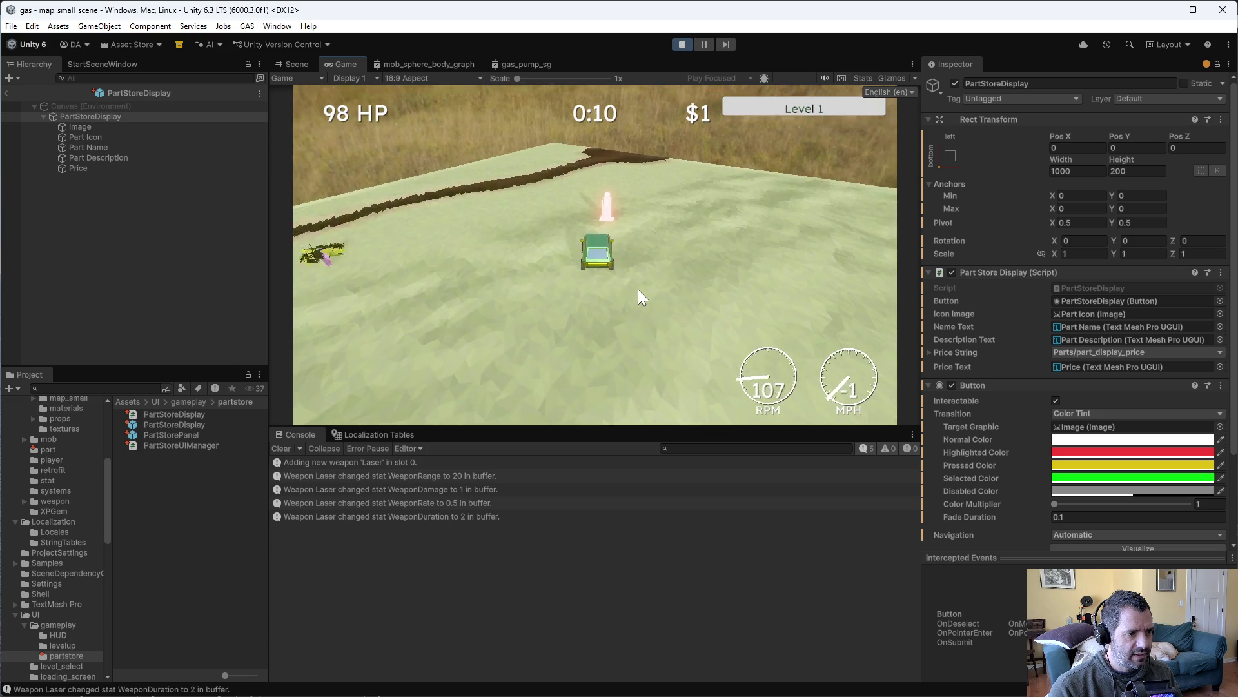
key("w")
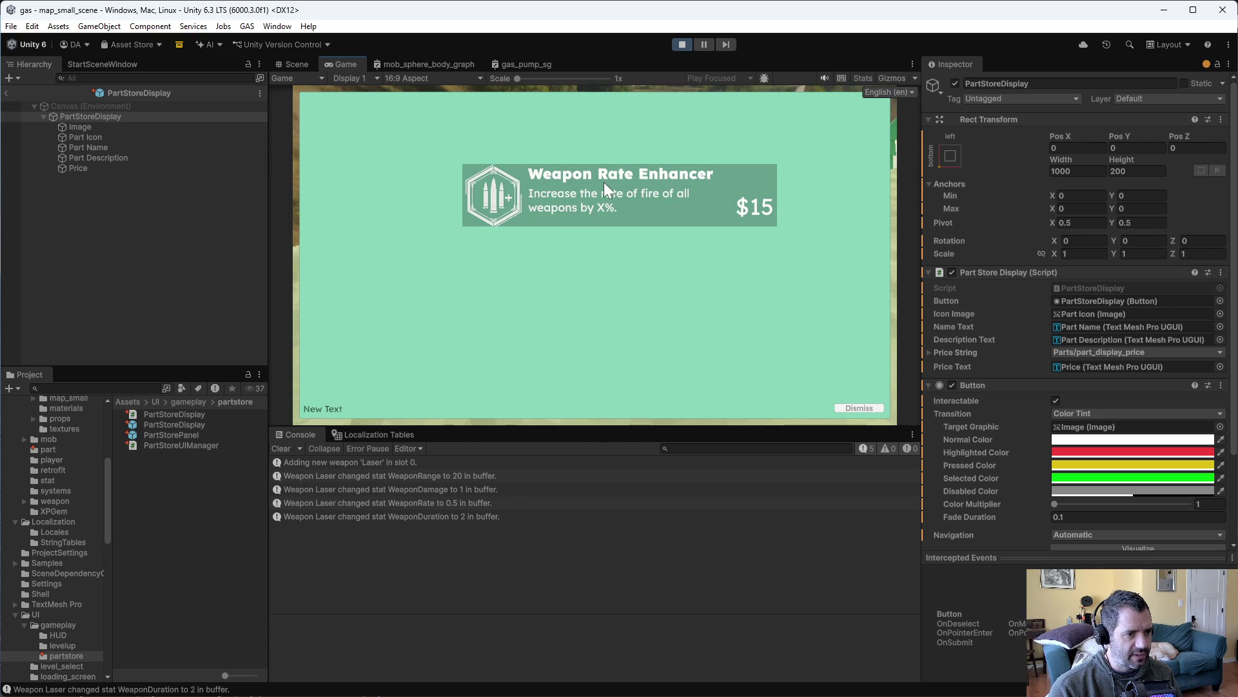
Dismiss the store twice, buy the Weapon Rate Enhancer, and stop the play test
left_click(857, 406)
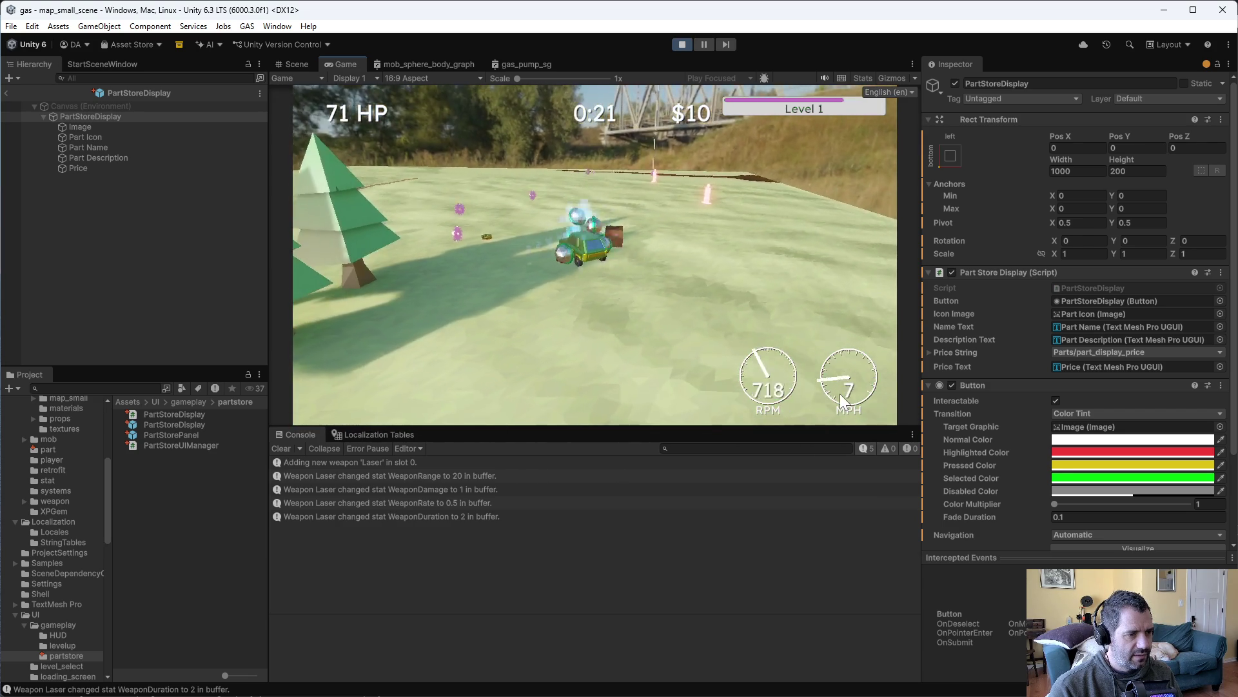
left_click(875, 408)
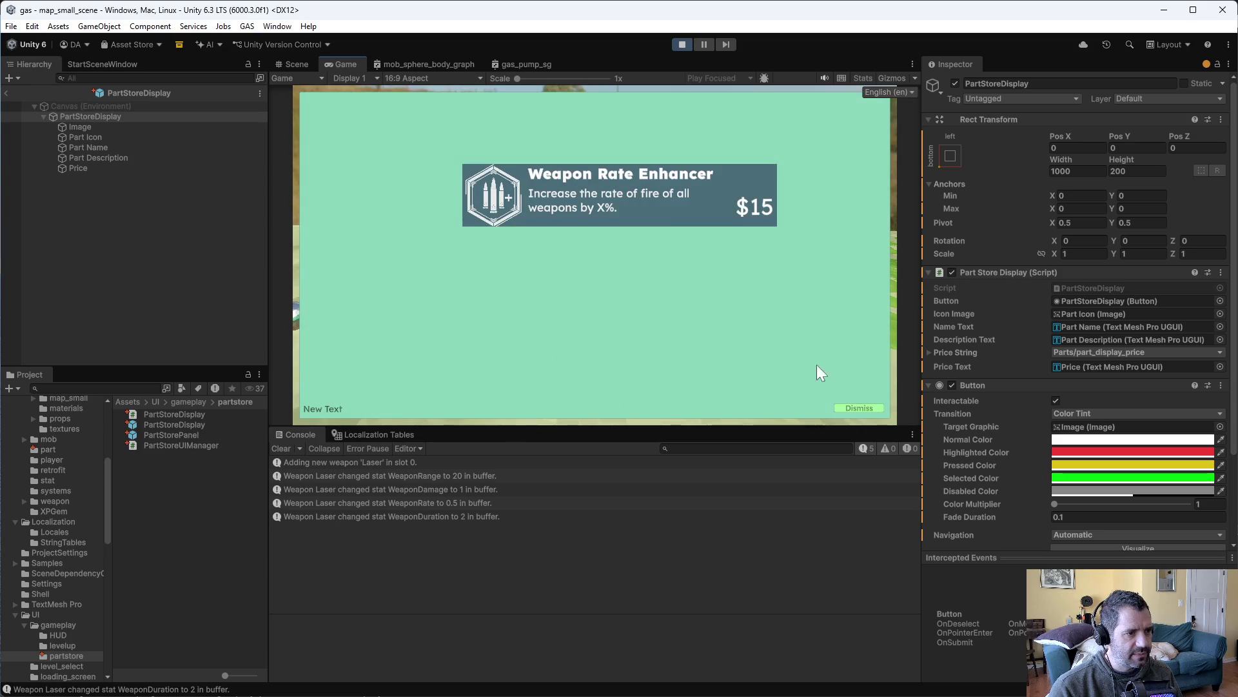
left_click(602, 188)
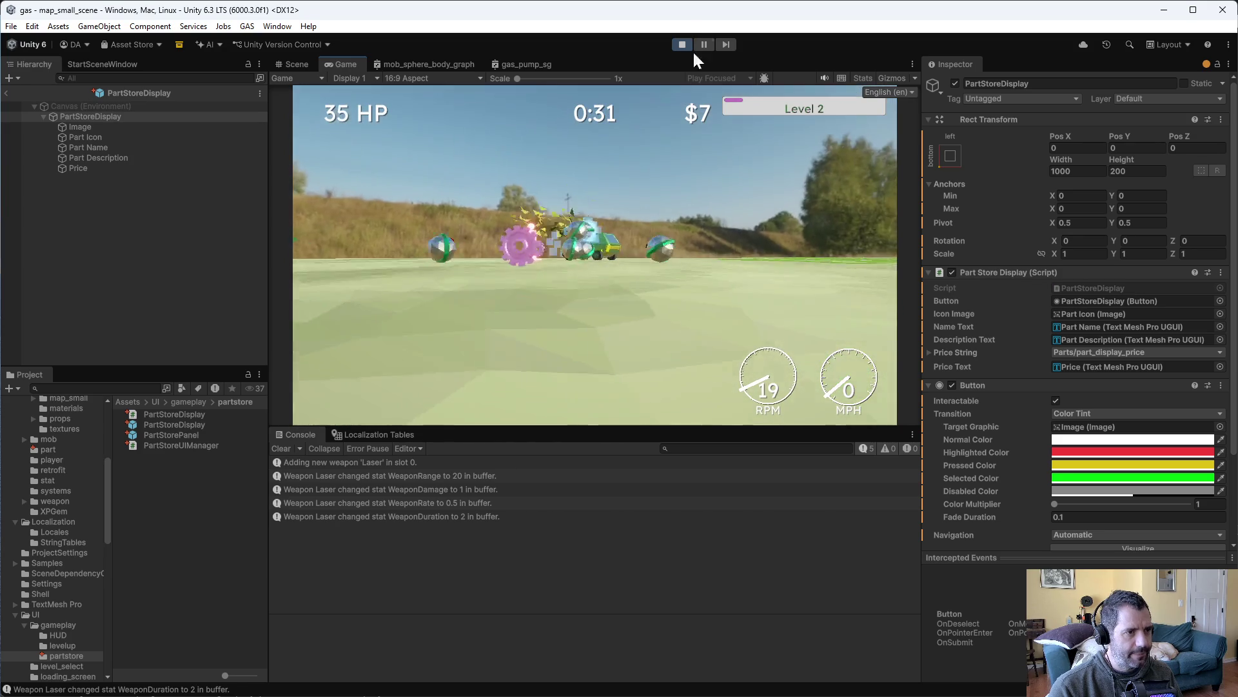
left_click(683, 43)
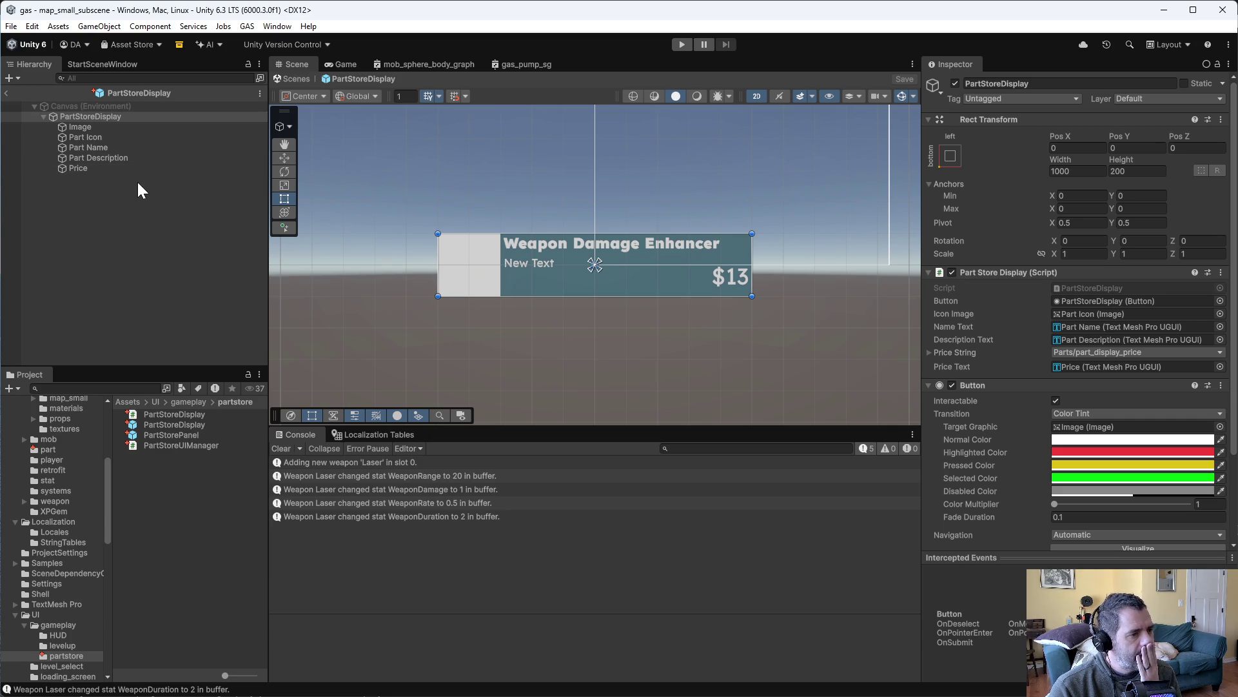
Compare the Part Name and Part Icon elements' settings in the PartStoreDisplay prefab
left_click(113, 147)
left_click(105, 159)
left_click(99, 146)
left_click(98, 138)
left_click(98, 149)
left_click(100, 159)
left_click(95, 147)
left_click(94, 138)
left_click(94, 147)
left_click(83, 138)
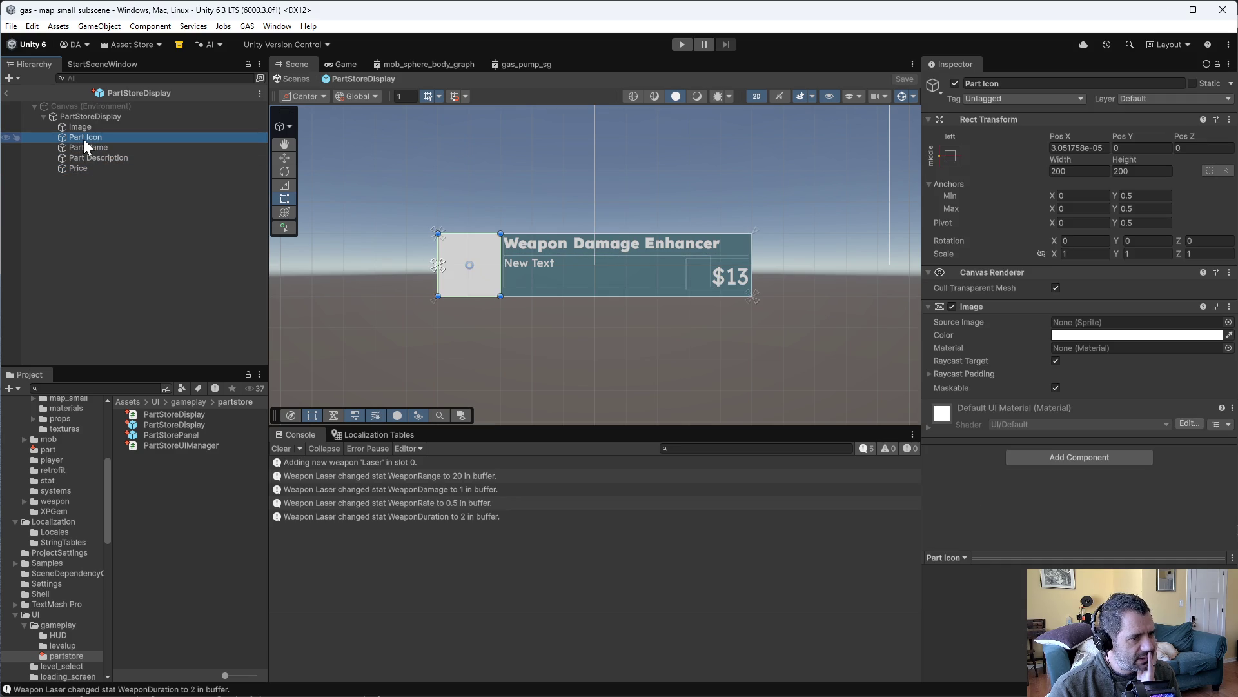
Check the Price text settings, clear the selection, and return to Emacs
left_click(87, 147)
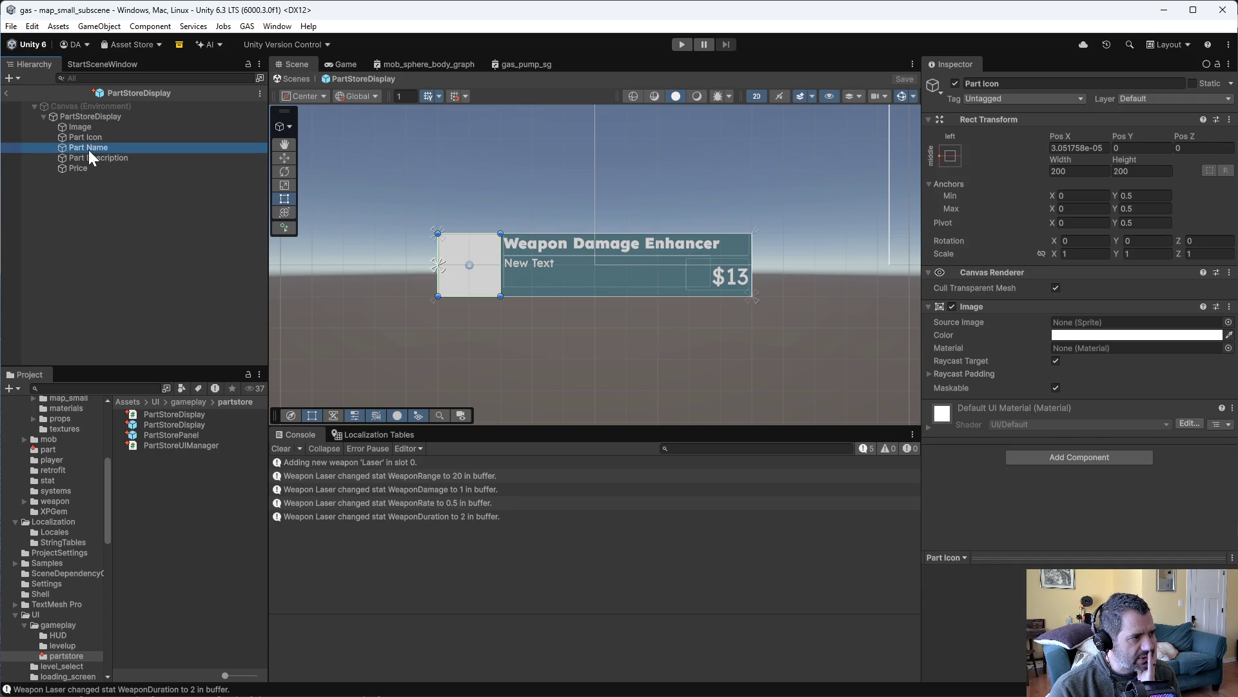
left_click(88, 156)
left_click(84, 166)
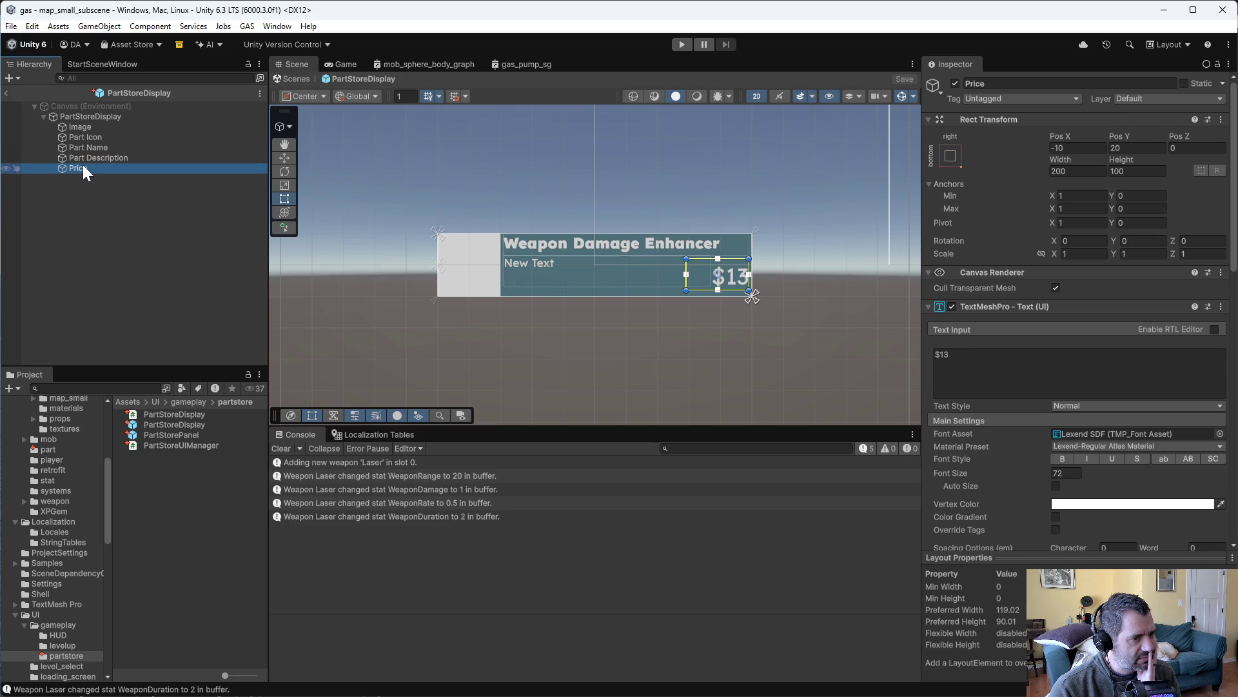
left_click(123, 193)
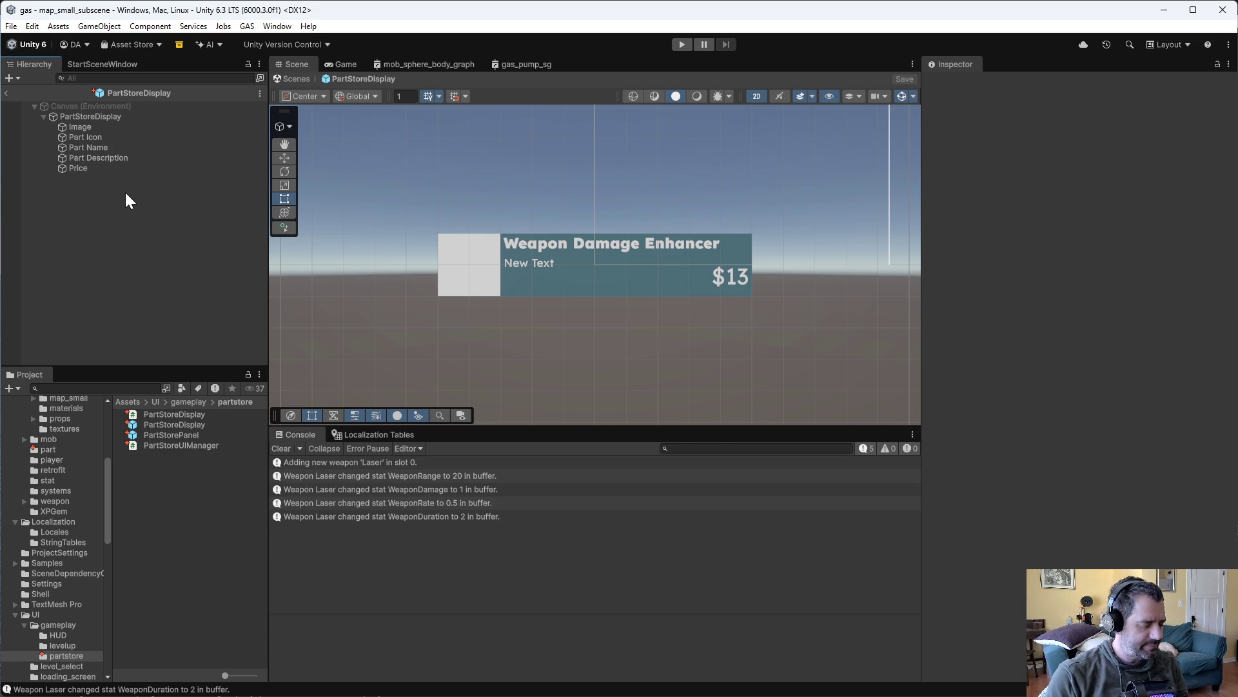
key("alt+Tab")
Add a bool isAffordable variable holding the coin-versus-price check
left_click(386, 251)
key("Up")
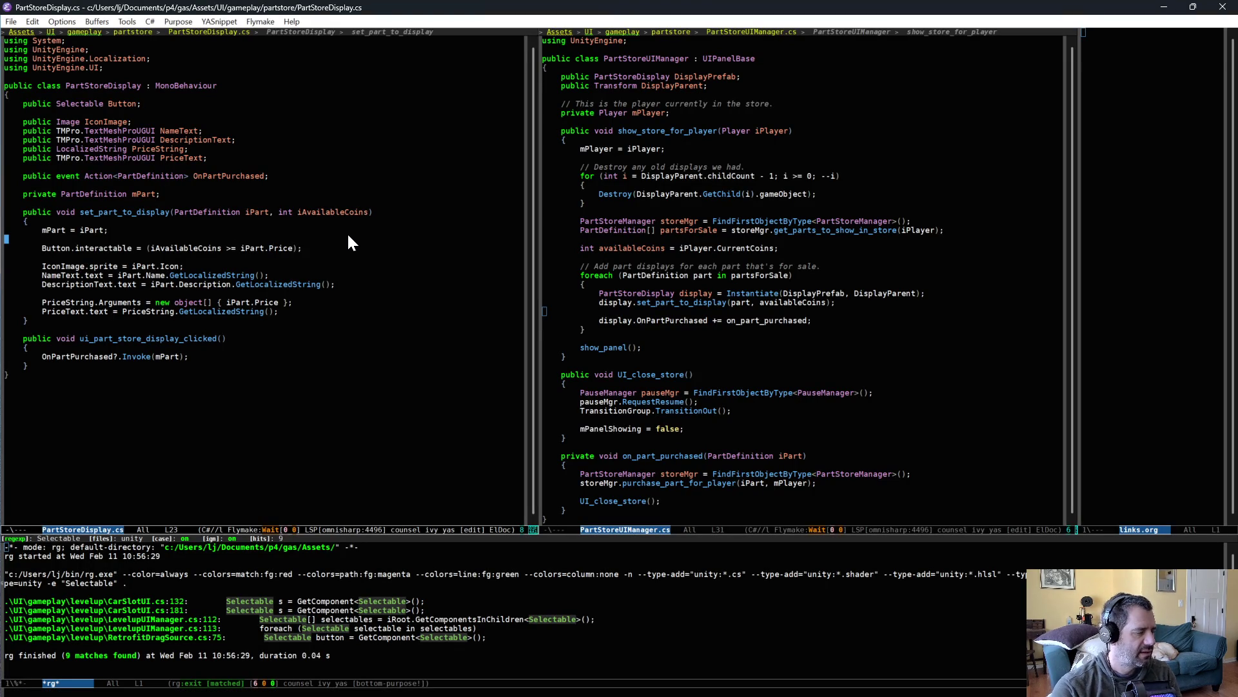
key("Return")
type("b")
type("ool")
type(" isAffored")
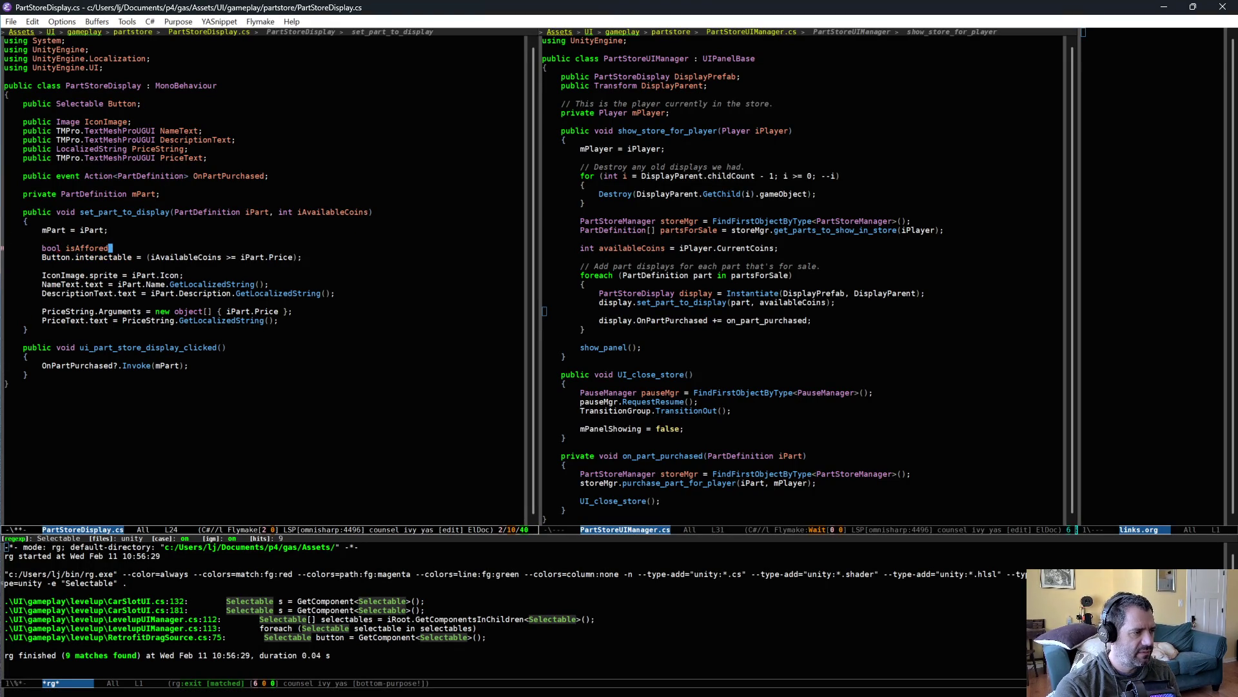
key("BackSpace")
key("BackSpace")
type("dable =")
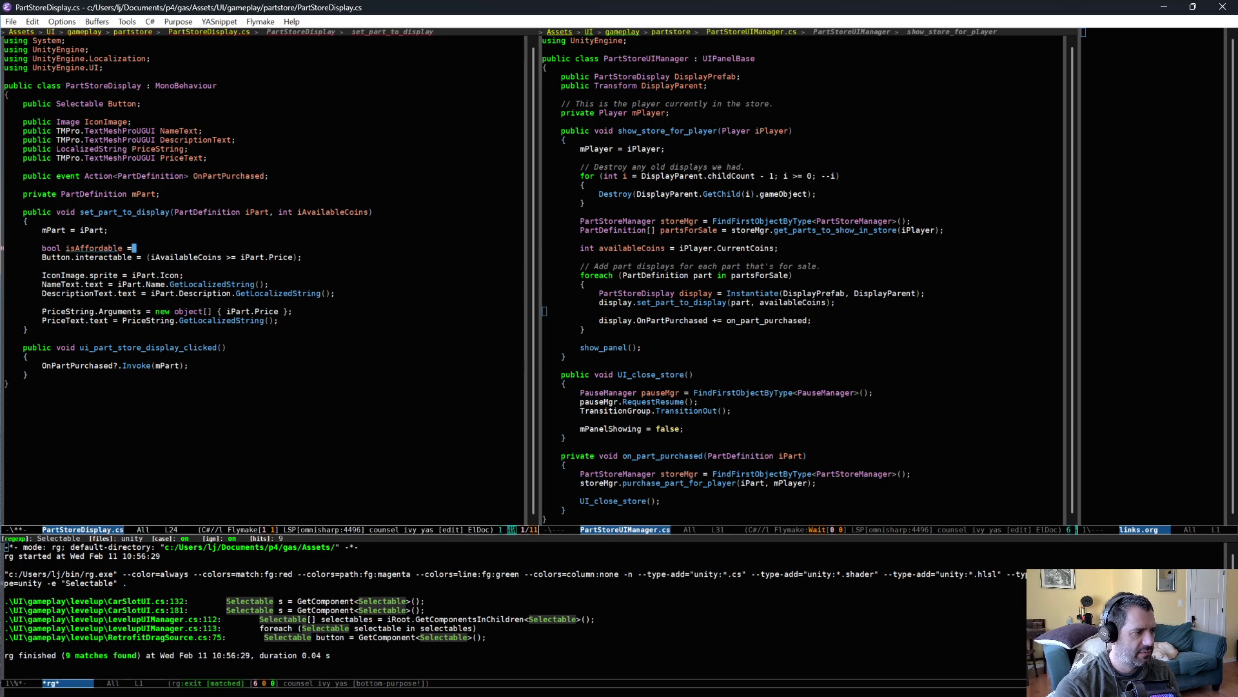
key("ctrl+alt+k")
key("ctrl+p")
key("ctrl+e")
key("ctrl+y")
type("sAffordable")
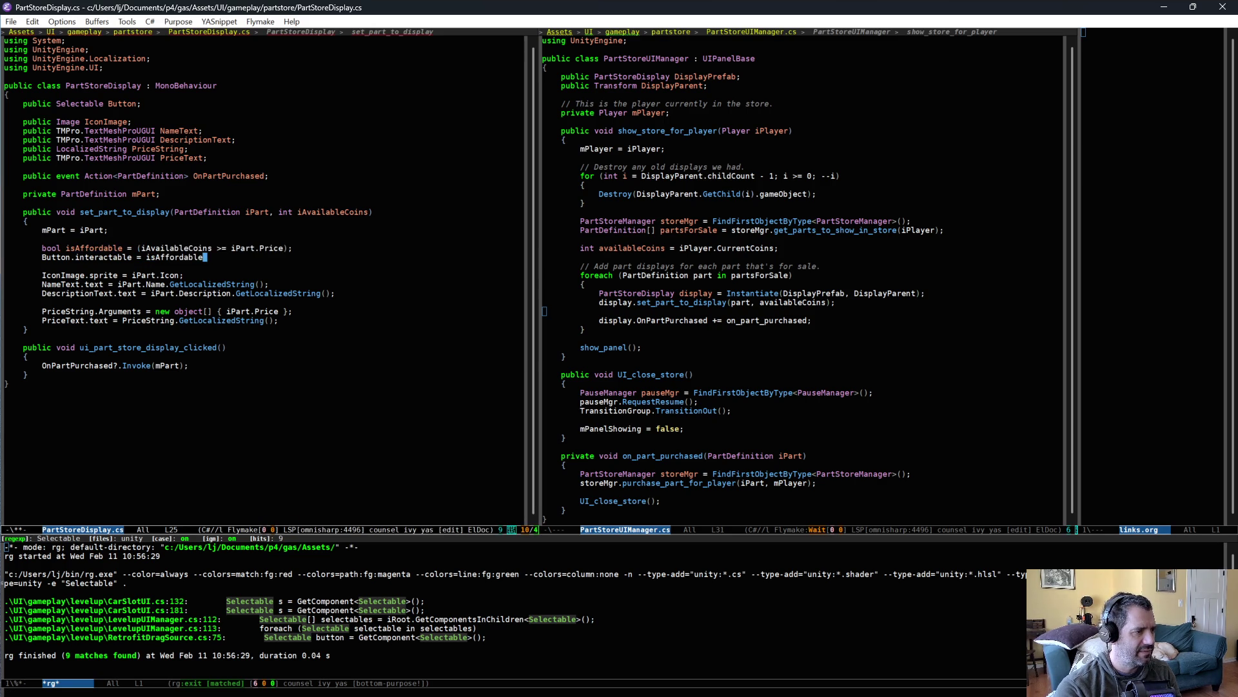
Replace the interactable assignment with if (!isAffordable) calling set_part_unaffordable()
key("Down")
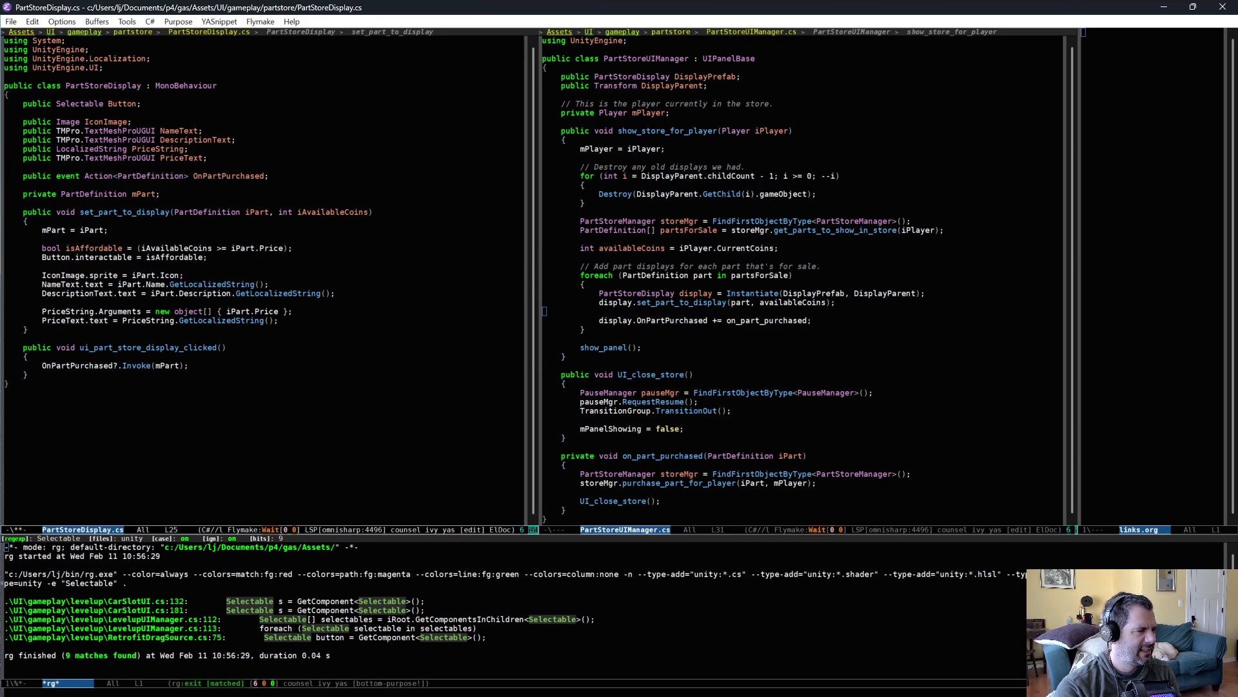
key("Return")
type("if (!isAffordable)")
key("Return")
type("{")
key("Return")
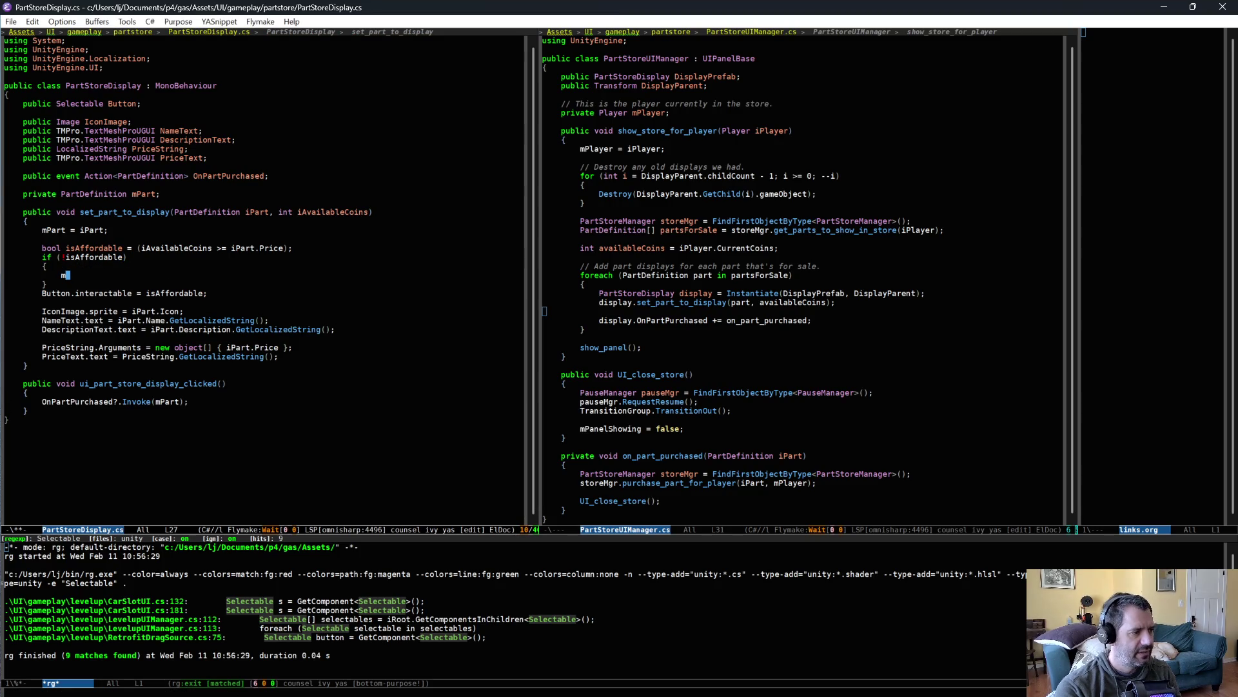
type("set")
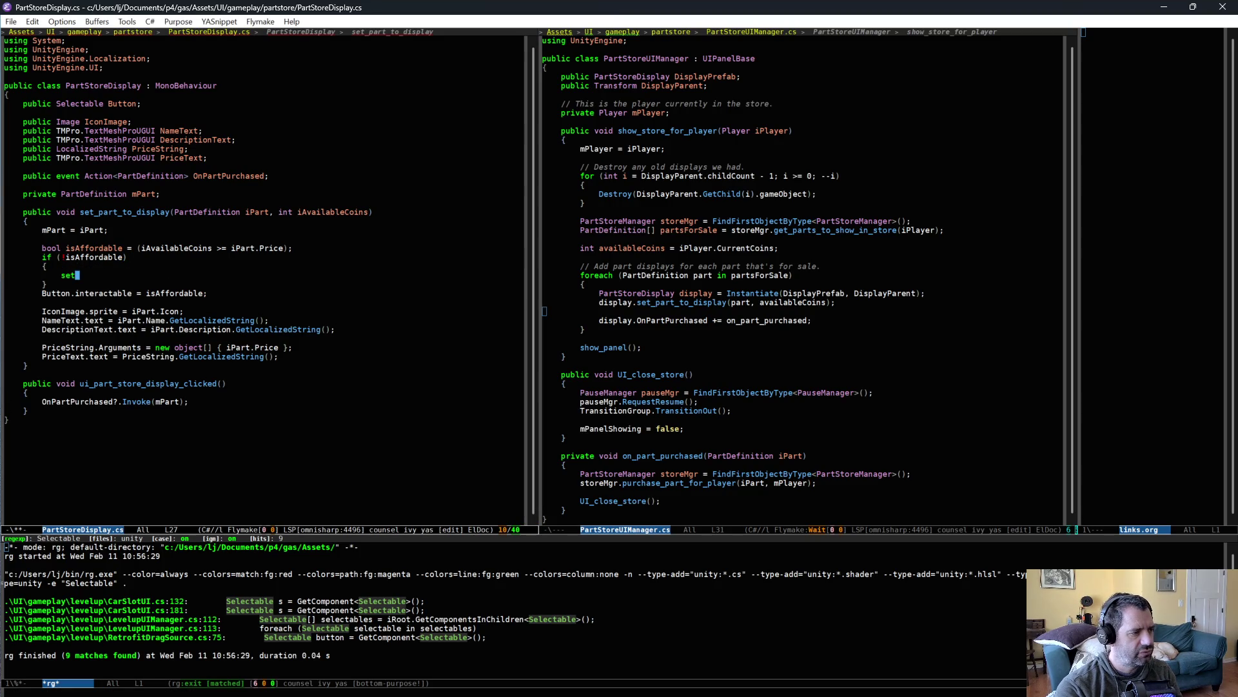
type("_part_unaffor")
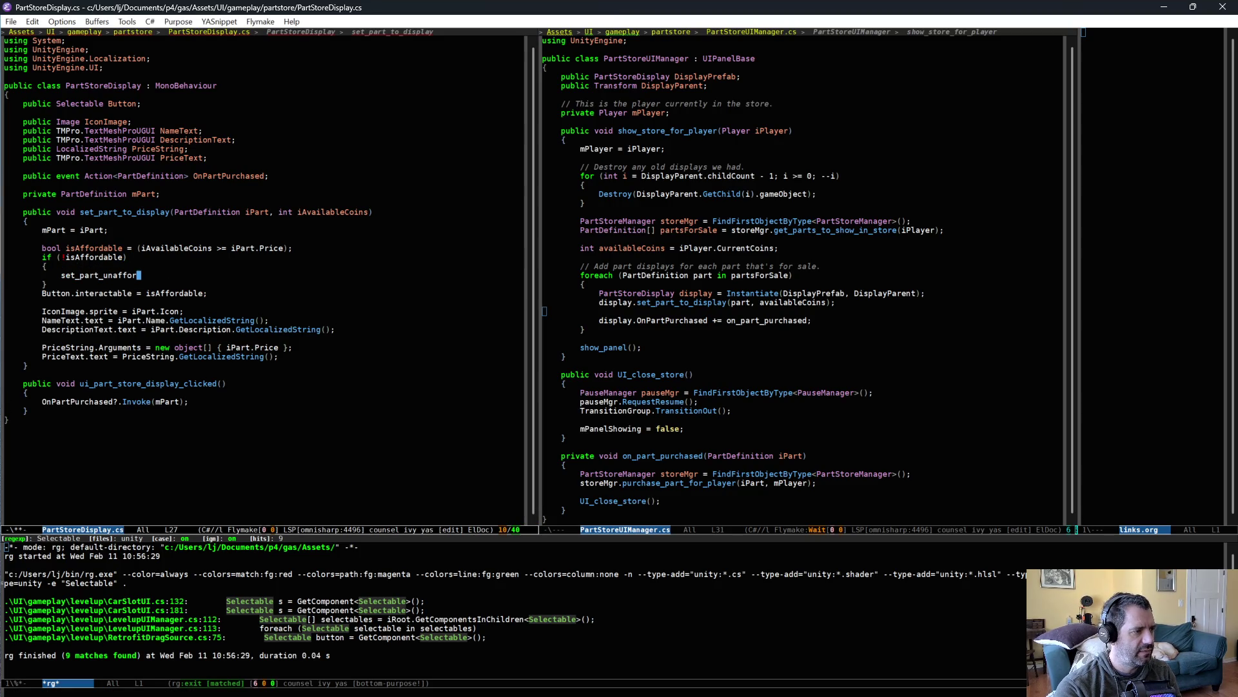
type("dable();")
key("Down")
key("Down")
key("Home")
key("ctrl+shift+BackSpace")
Define private void set_part_unaffordable() below the click handler, setting Button.interactable = false
left_click(6, 374)
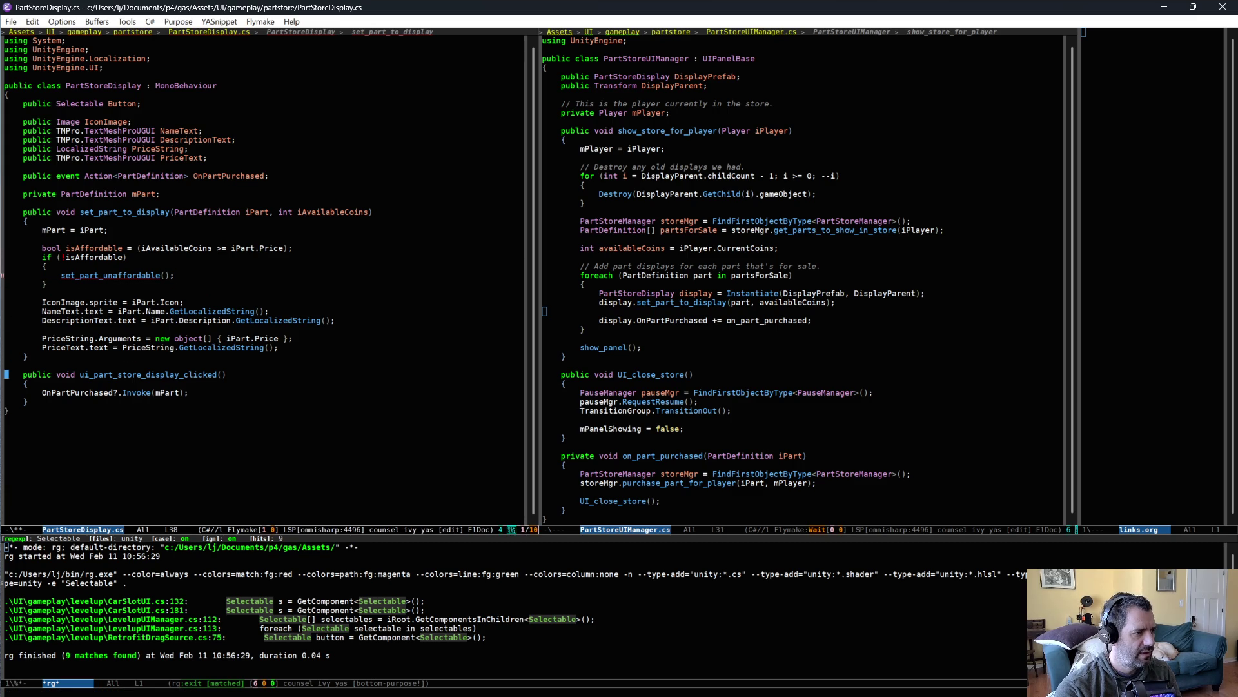
key("Return")
key("Return")
type("p")
key("BackSpace")
key("BackSpace")
type("rivate void set_part_unaffordable(")
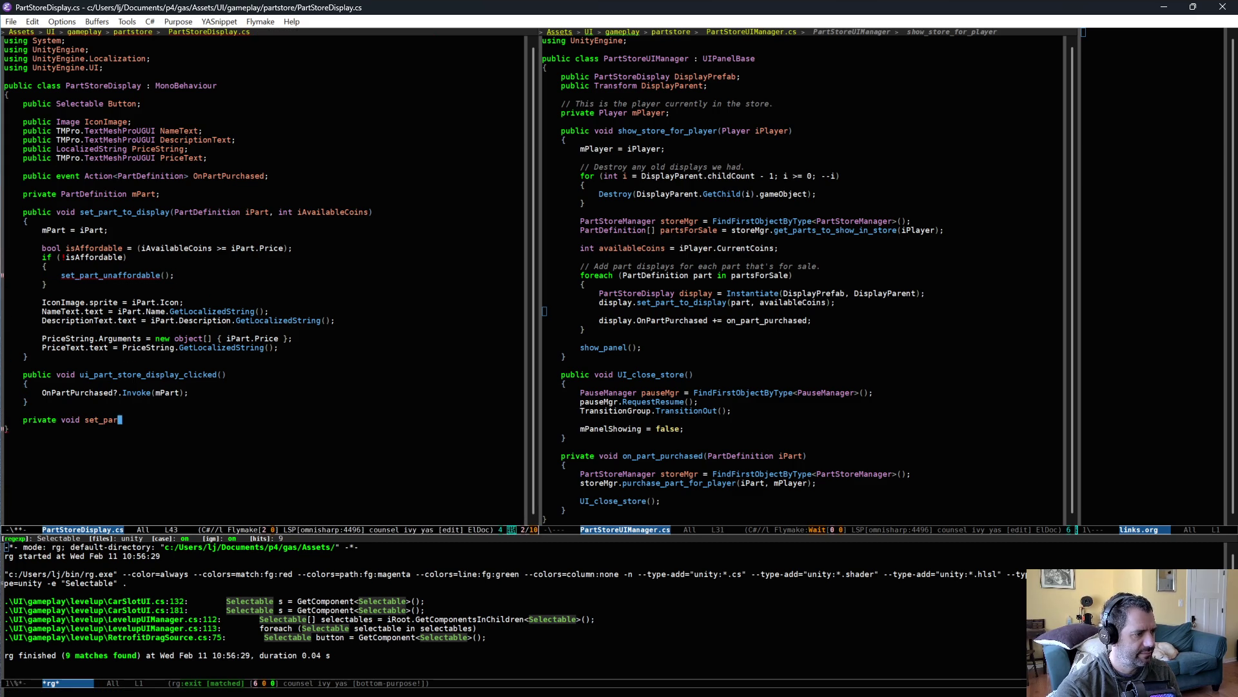
type(")")
key("Return")
type("{")
key("Return")
type("Button.interactable = isAffordable;")
key("Up")
key("End")
key("Left")
key("ctrl+BackSpace")
type("false;")
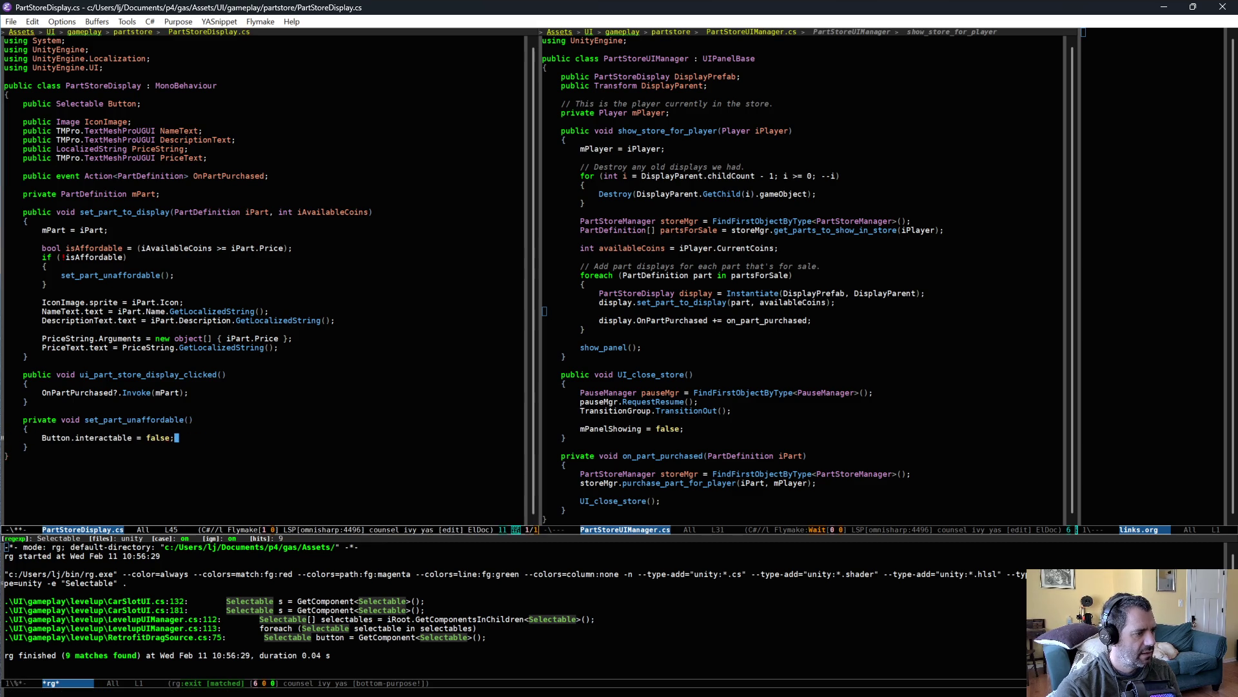
Set NameText and DescriptionText colours to Color.gray in set_part_unaffordable
key("Return")
key("Return")
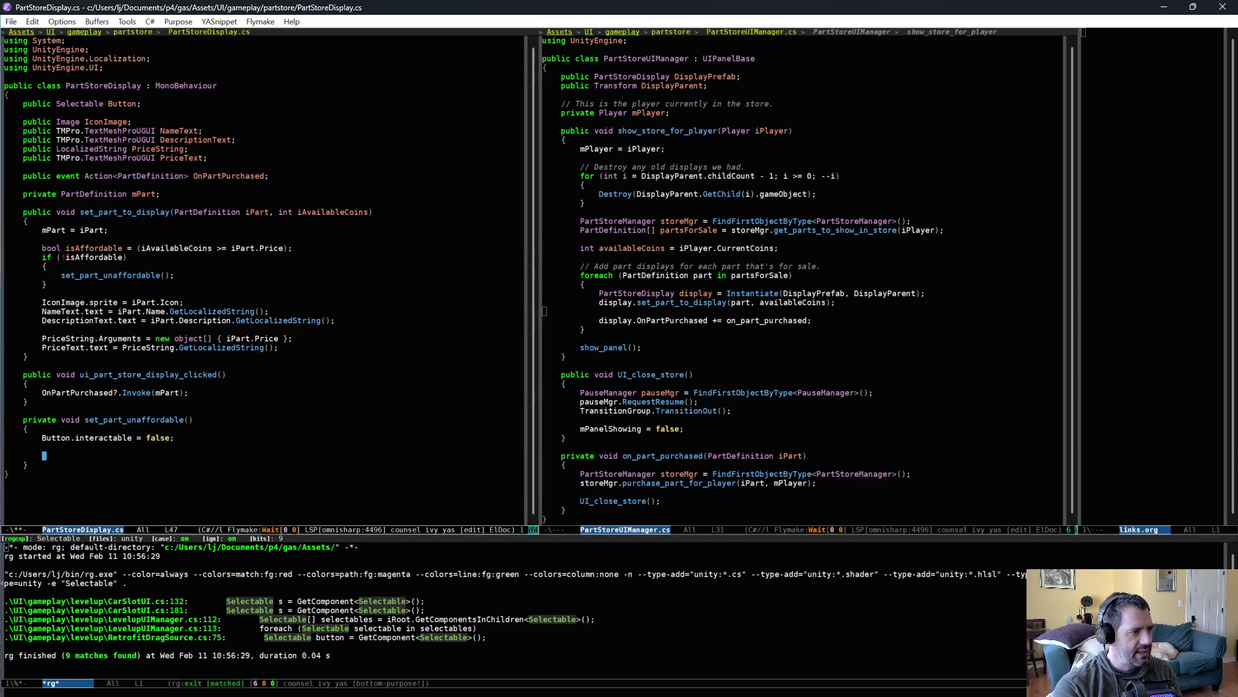
type("NameText.")
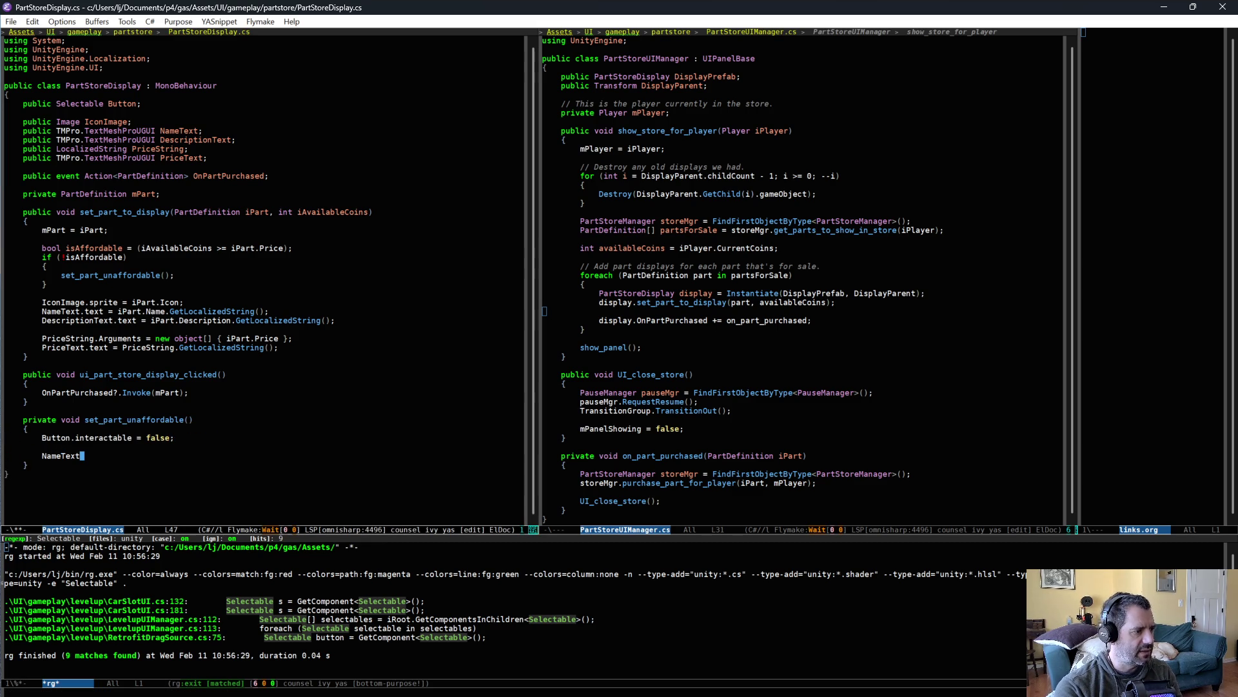
type("col")
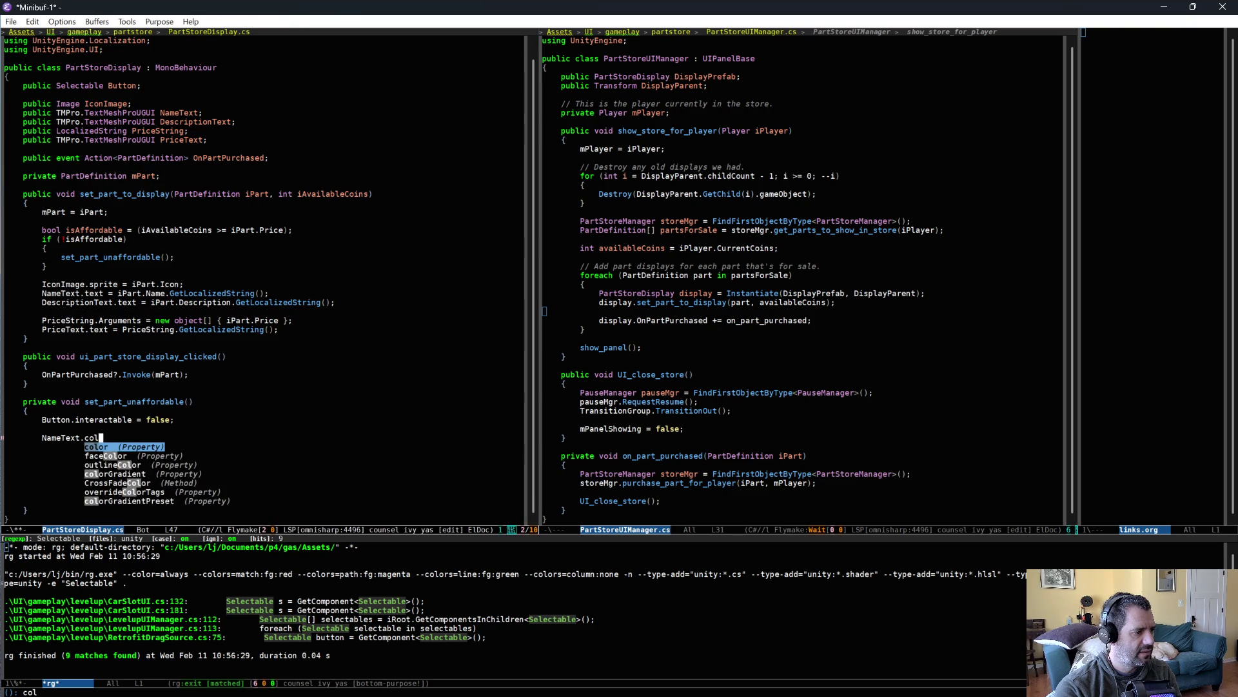
type("or = ")
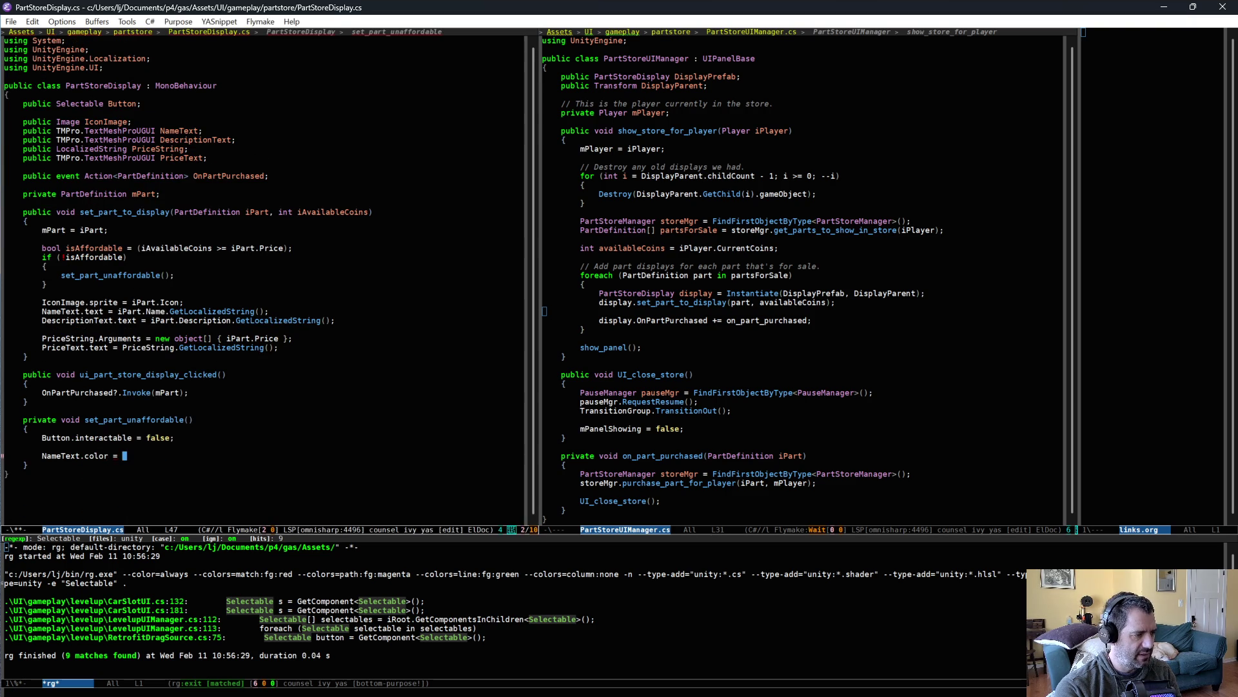
type("Color.")
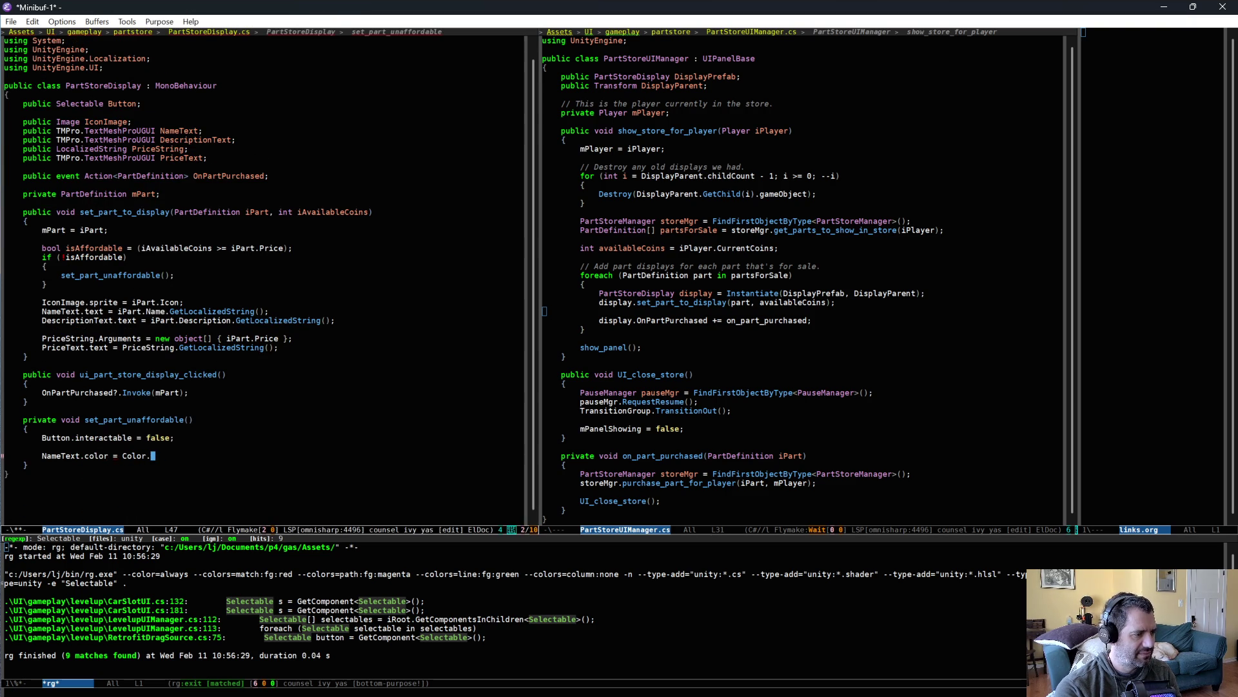
type("gr")
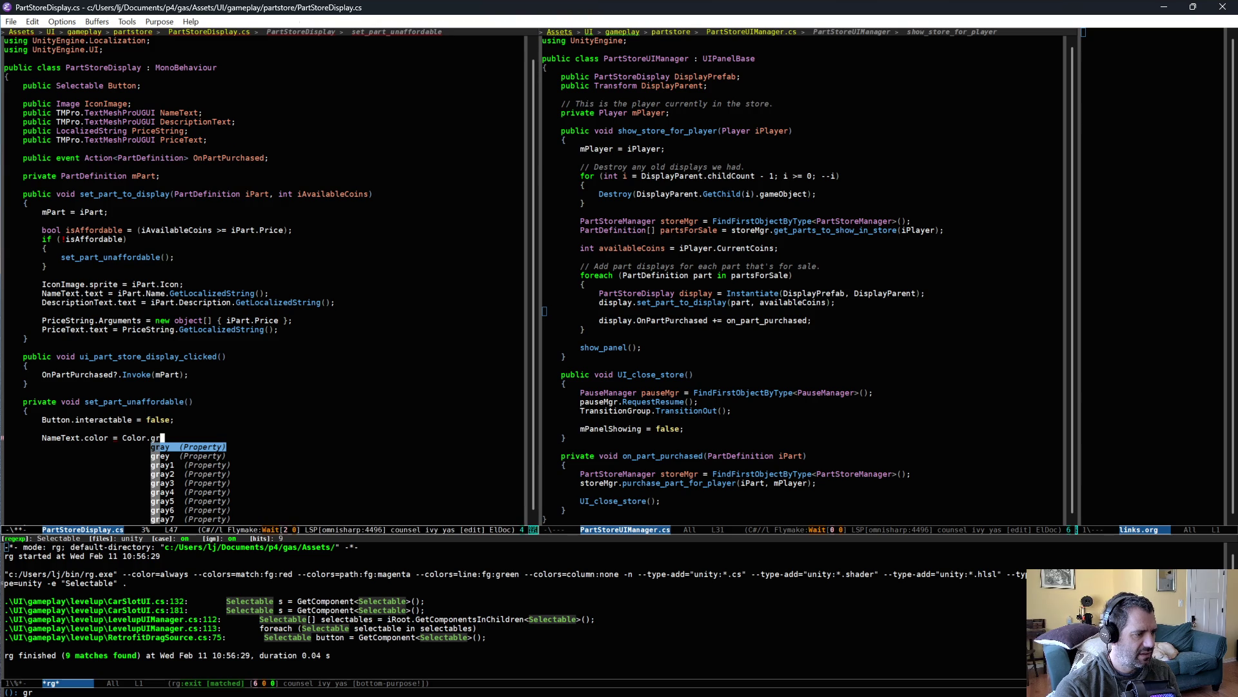
key("Return")
type(";")
key("ctrl+a")
key("ctrl+k")
key("ctrl+k")
key("ctrl+y")
key("ctrl+y")
key("ctrl+p")
key("alt+f")
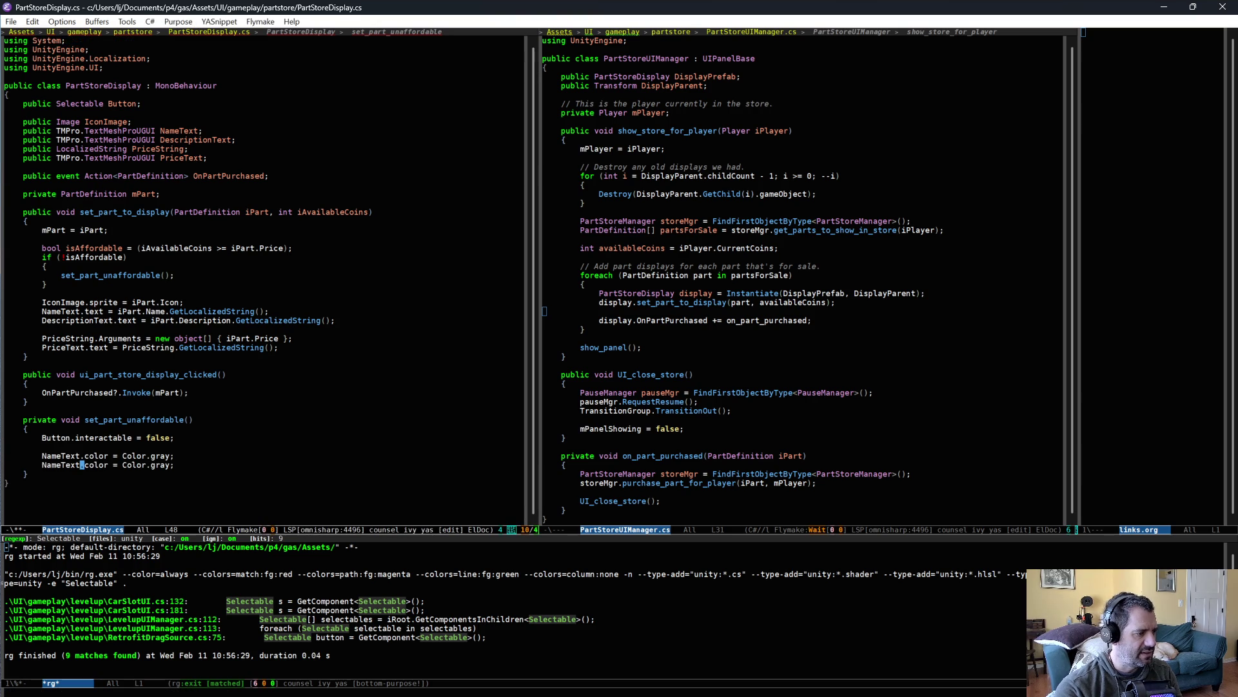
key("BackSpace")
key("BackSpace")
key("BackSpace")
type("Des")
key("alt+slash")
key("ctrl+BackSpace")
type("Des")
key("alt+slash")
Set PriceText.color to Color.red and save PartStoreDisplay.cs
key("Return")
type("PriceString")
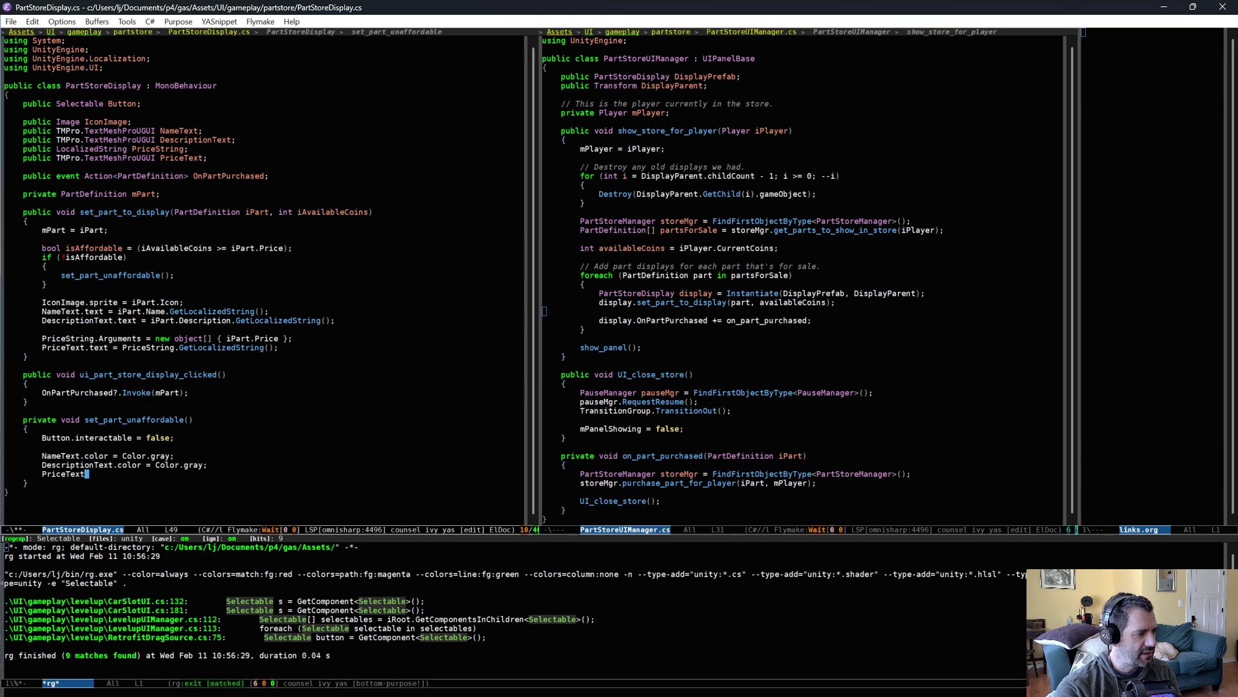
key("BackSpace")
key("BackSpace")
key("BackSpace")
type("Text.color = Col")
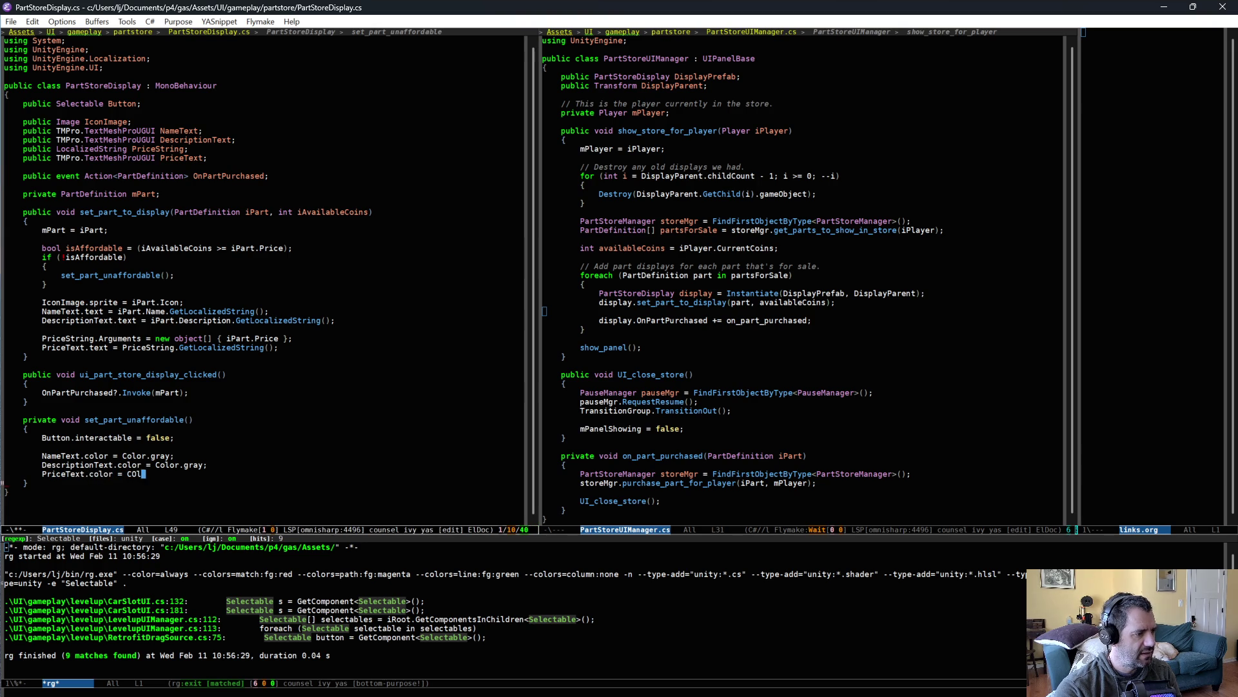
key("BackSpace")
key("BackSpace")
type("olor.red;")
key("ctrl+x")
key("ctrl+s")
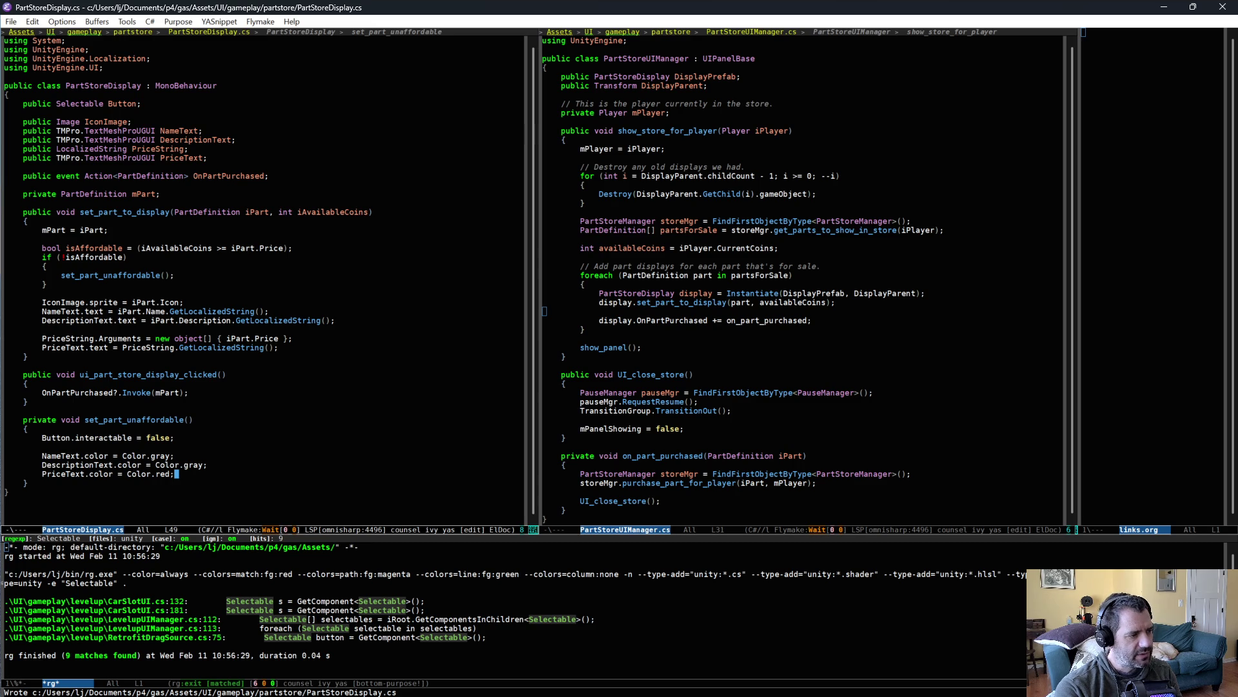
Add an IconImage.color = Color.gray line above the name colour and save
left_click(178, 456)
key("ctrl+shift+Return")
type("IconImage.ti")
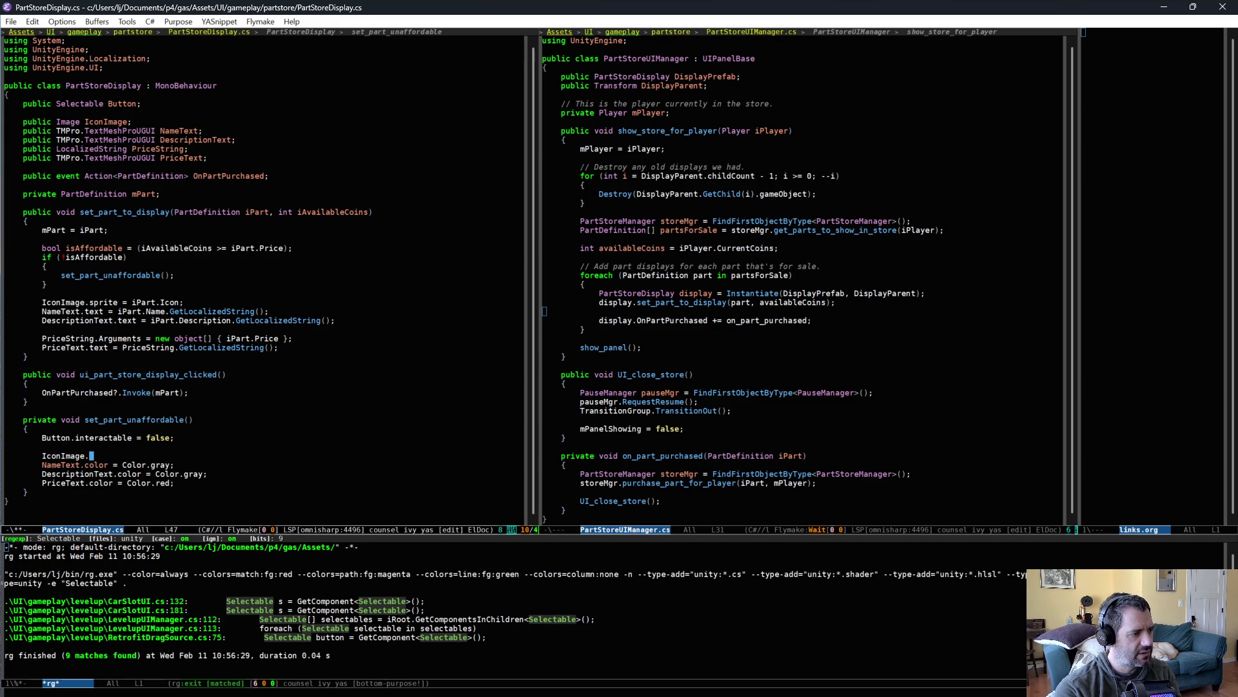
key("BackSpace")
key("BackSpace")
type("col")
key("Return")
type("= Color")
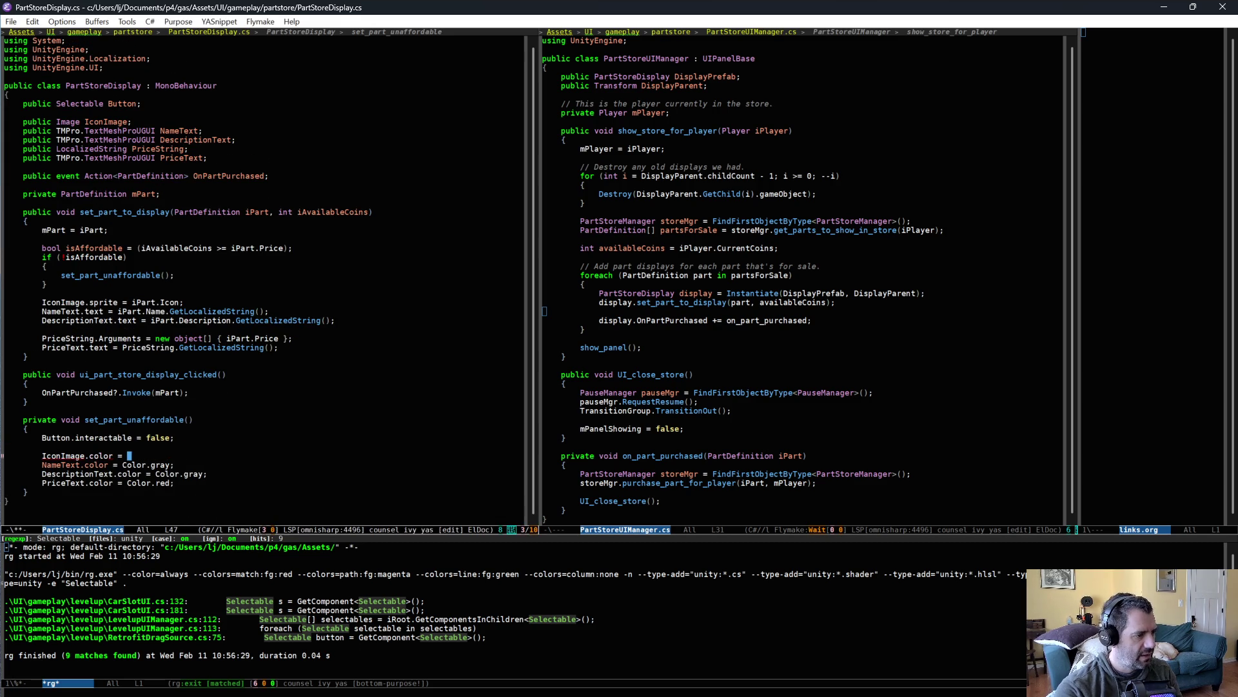
type(".gray;")
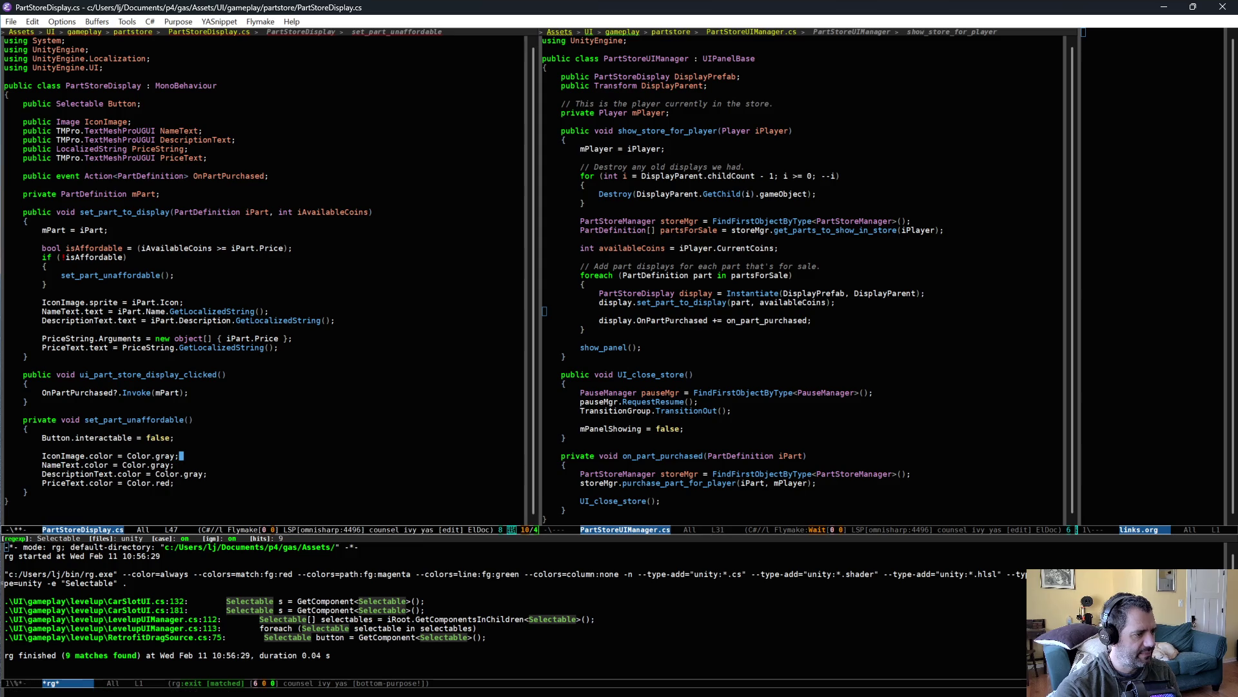
key("ctrl+x")
key("ctrl+s")
key("alt+Tab")
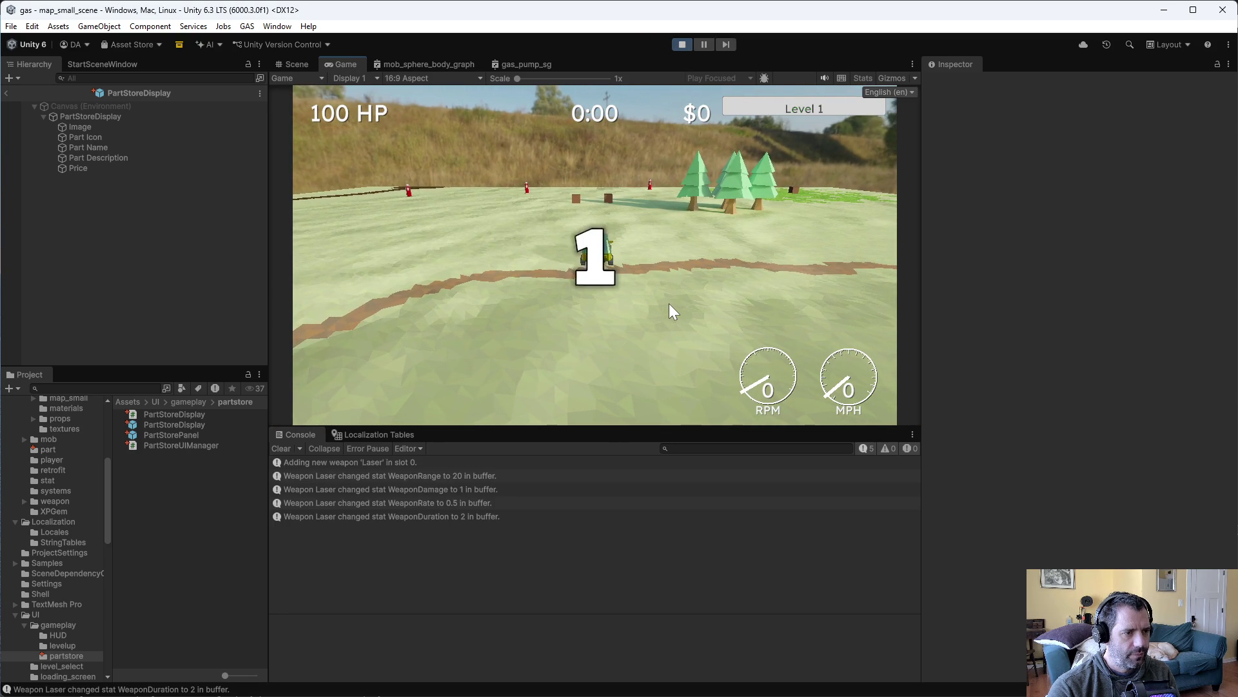
Drive the car around the field in play mode
key("w")
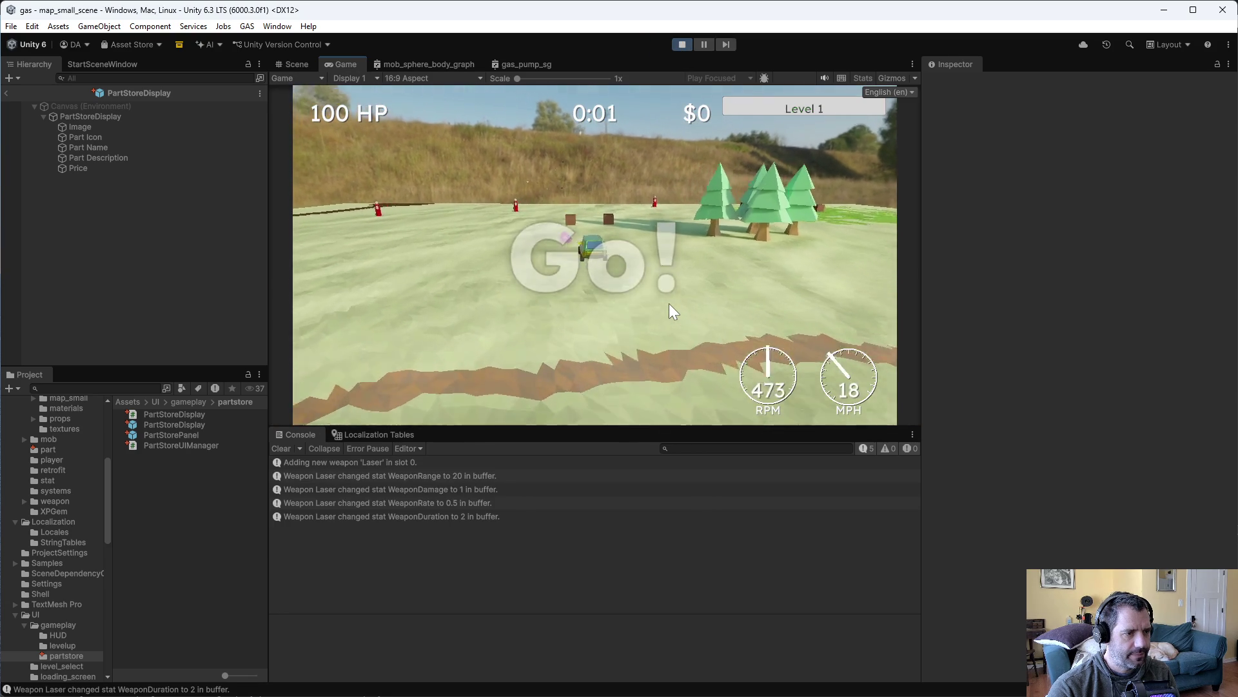
key("d")
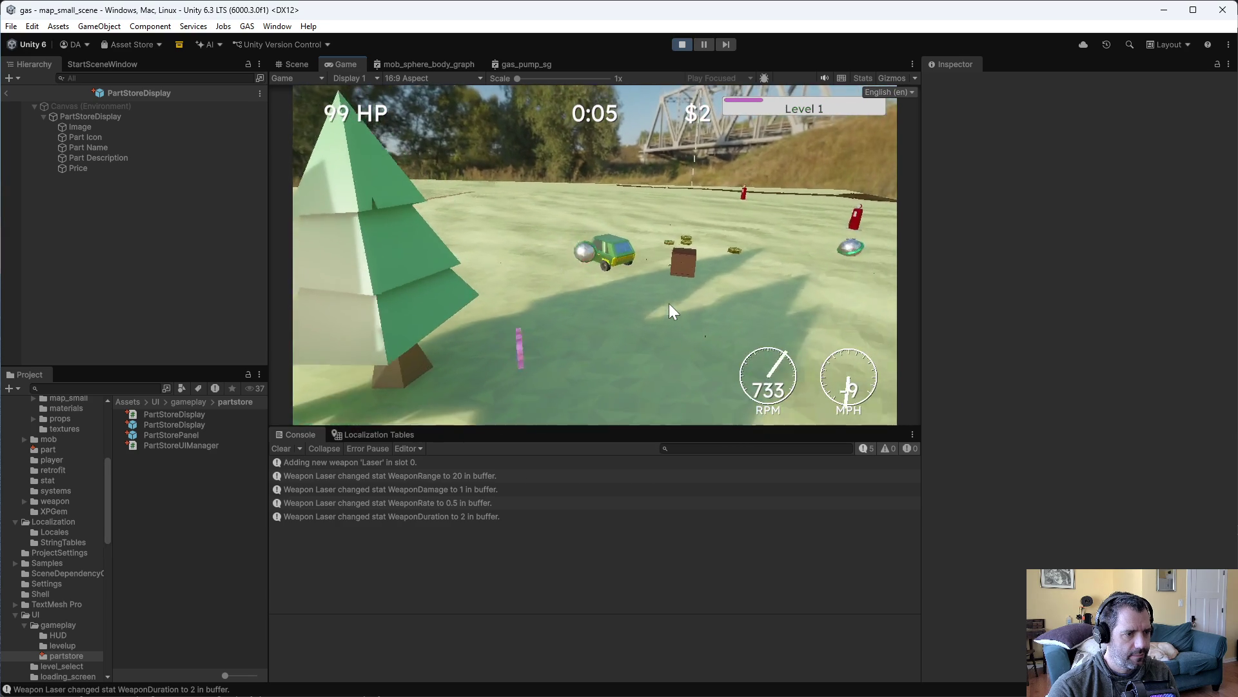
key("w")
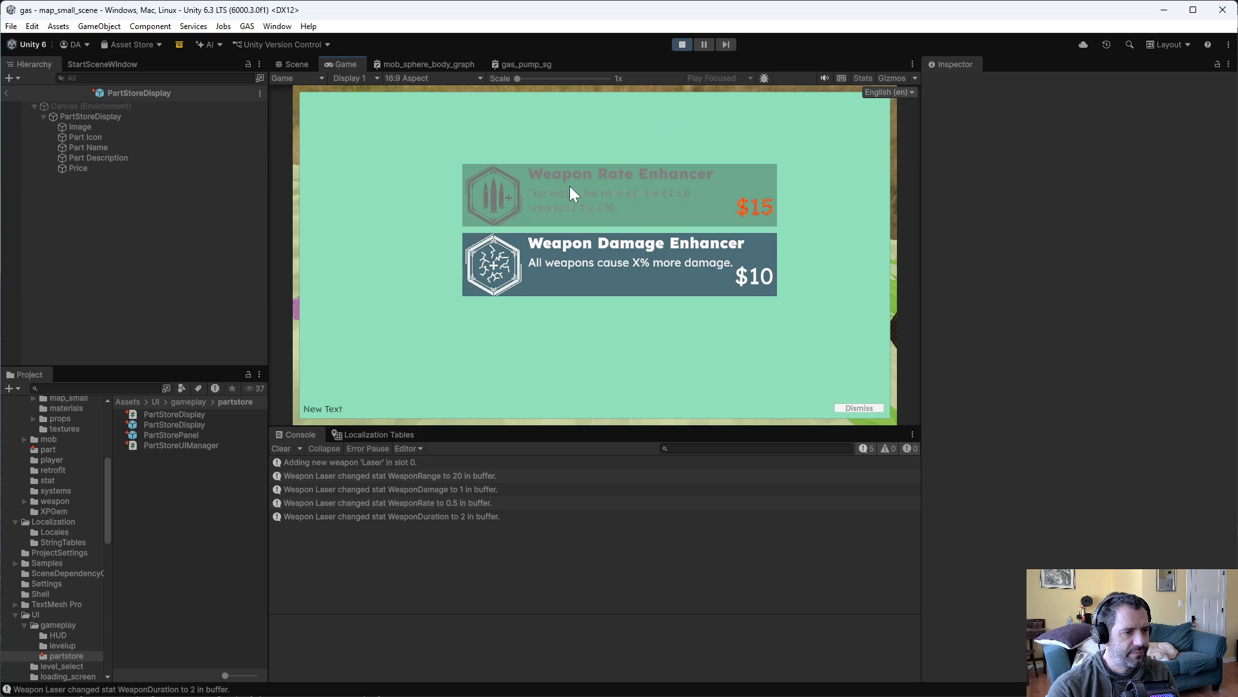
Buy the affordable Weapon Damage Enhancer, dismiss the store screens, and stop play mode
left_click(630, 288)
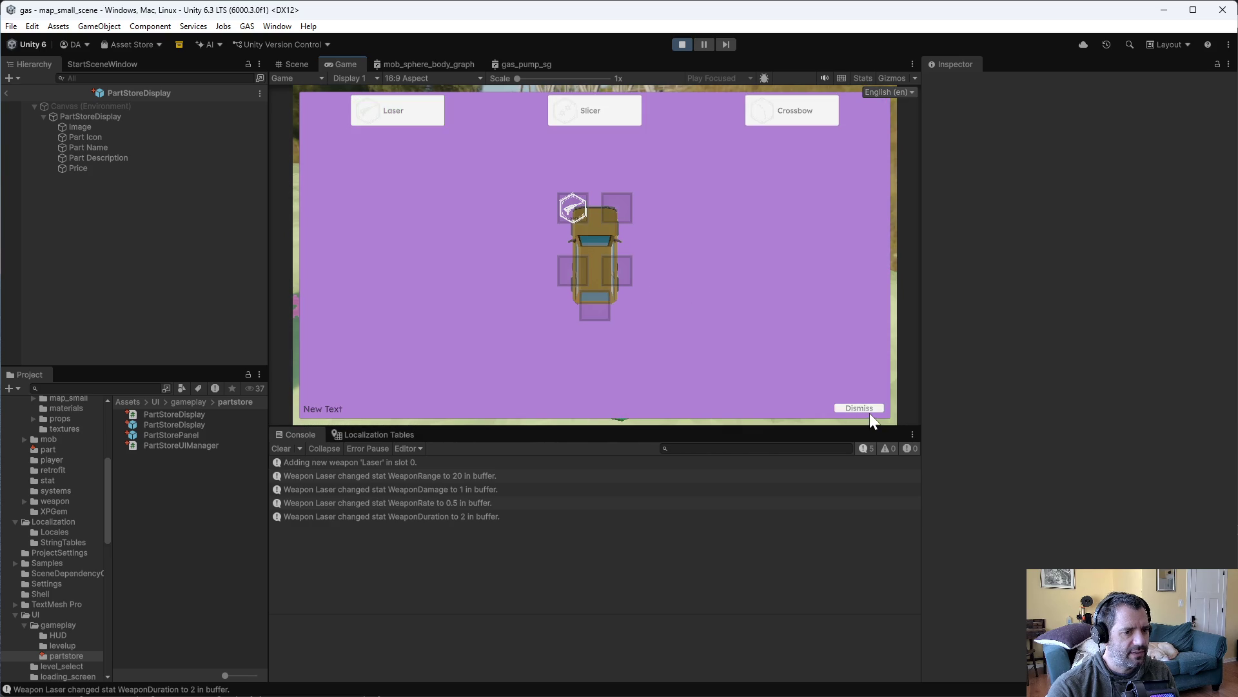
left_click(865, 408)
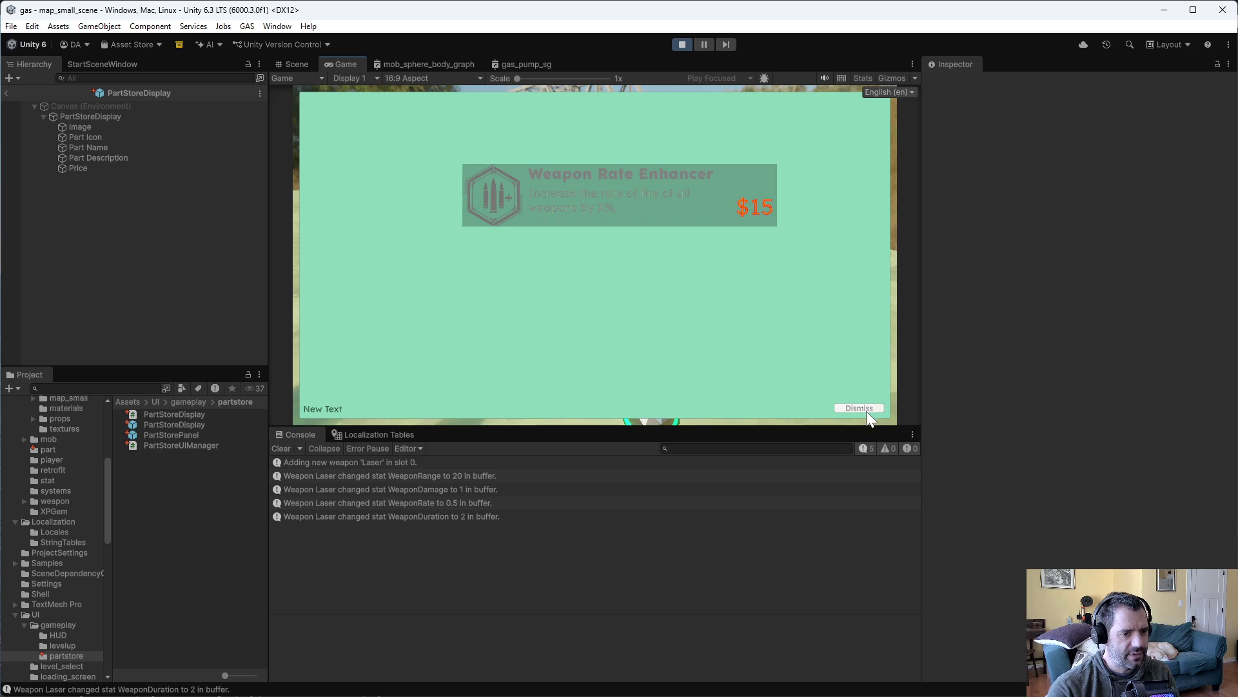
left_click(863, 408)
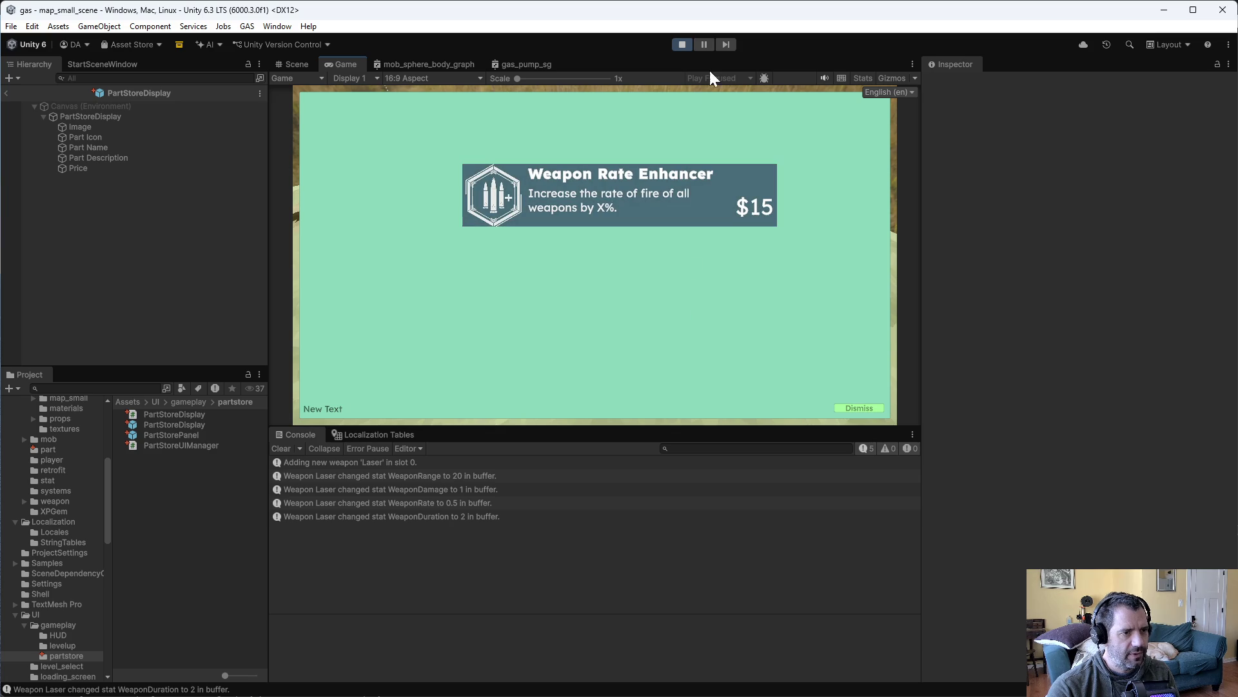
left_click(683, 44)
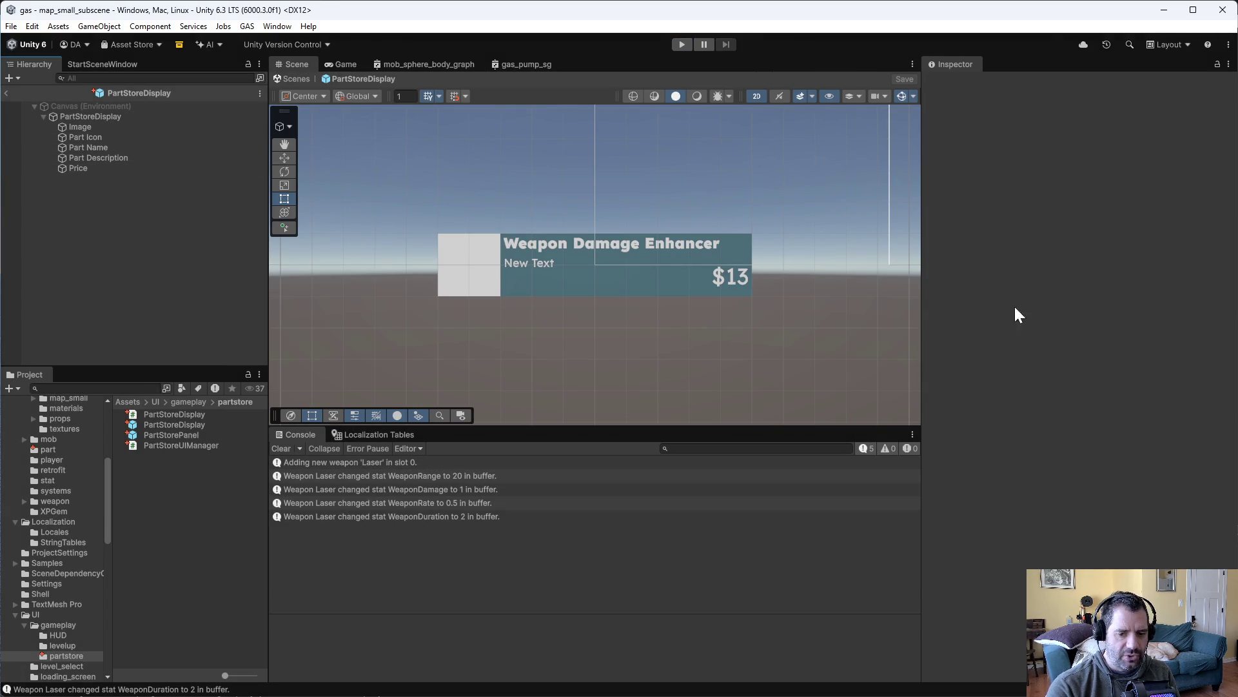
key("alt+Tab")
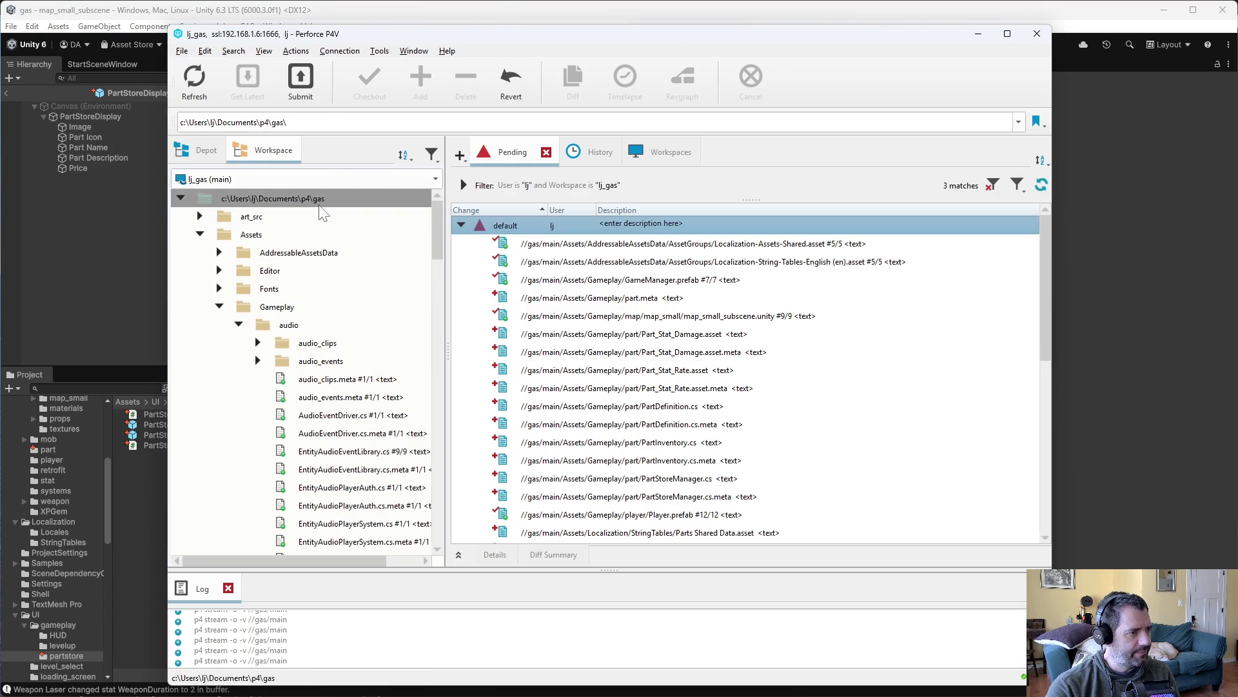
Reconcile offline work on the workspace root and check out the two modified files
right_click(317, 204)
left_click(375, 173)
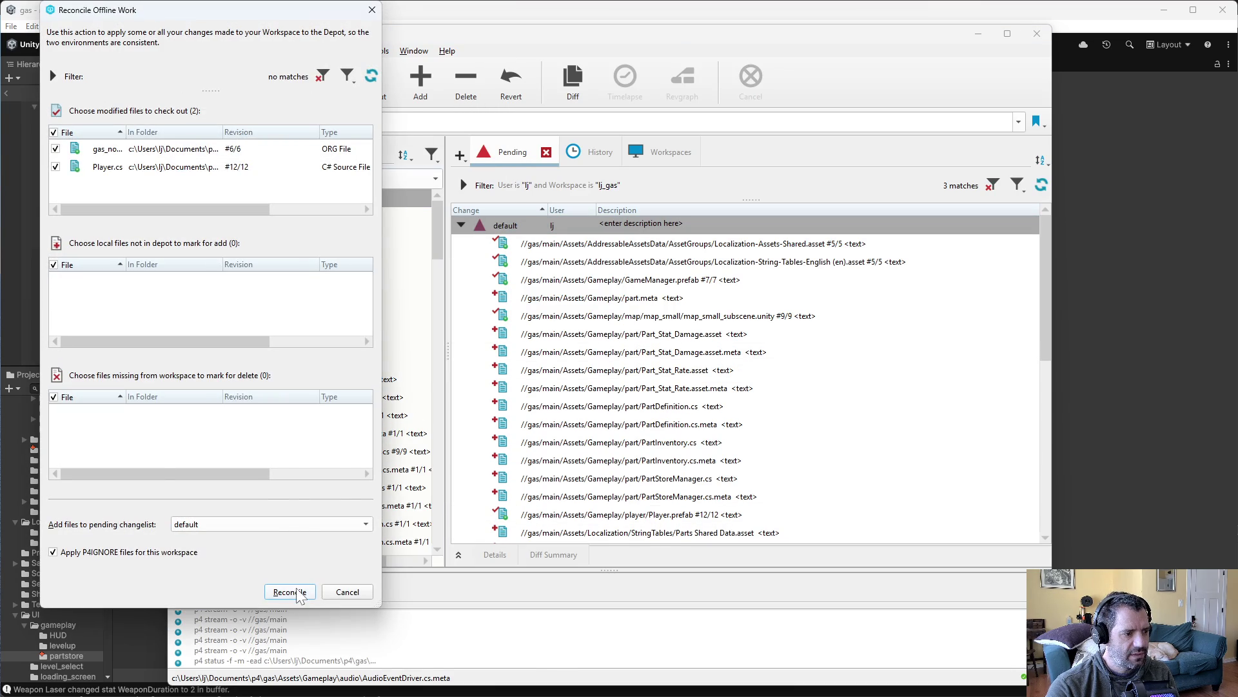
left_click(292, 591)
scroll(632, 497, "down", 5)
scroll(632, 497, "down", 1)
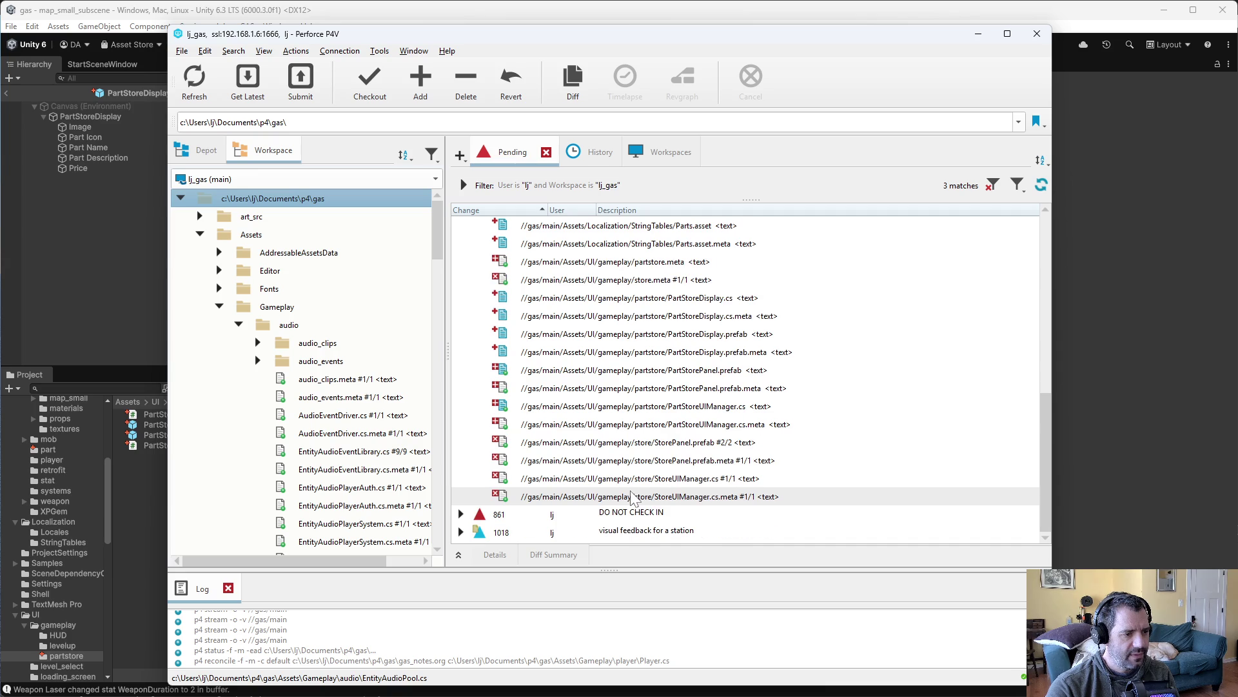
Delete changelist 1018's shelved files, then delete the empty changelist 1018
left_click(461, 514)
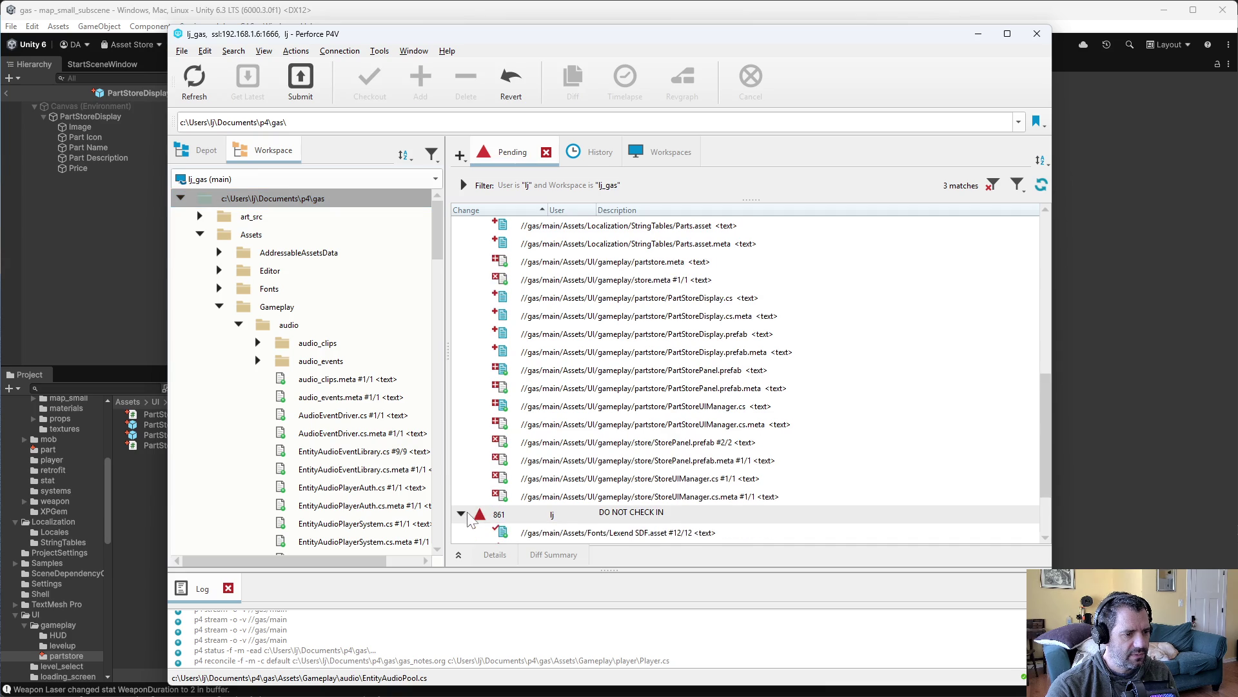
left_click(460, 423)
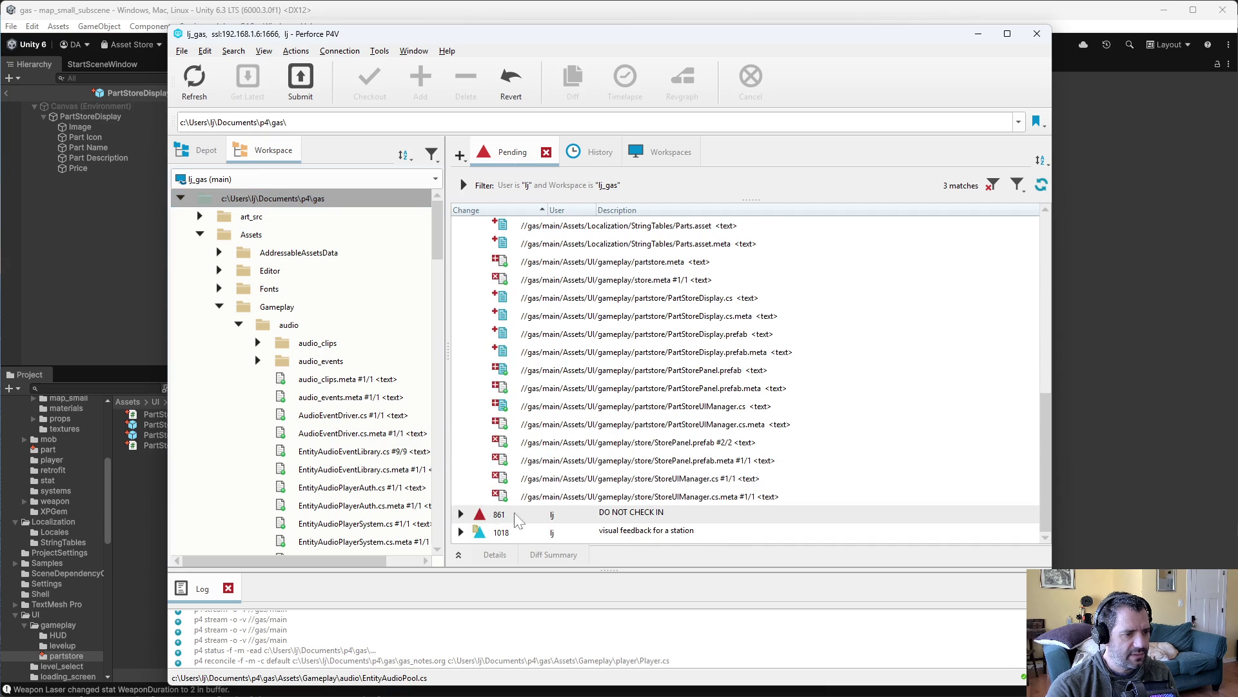
left_click(460, 533)
right_click(556, 533)
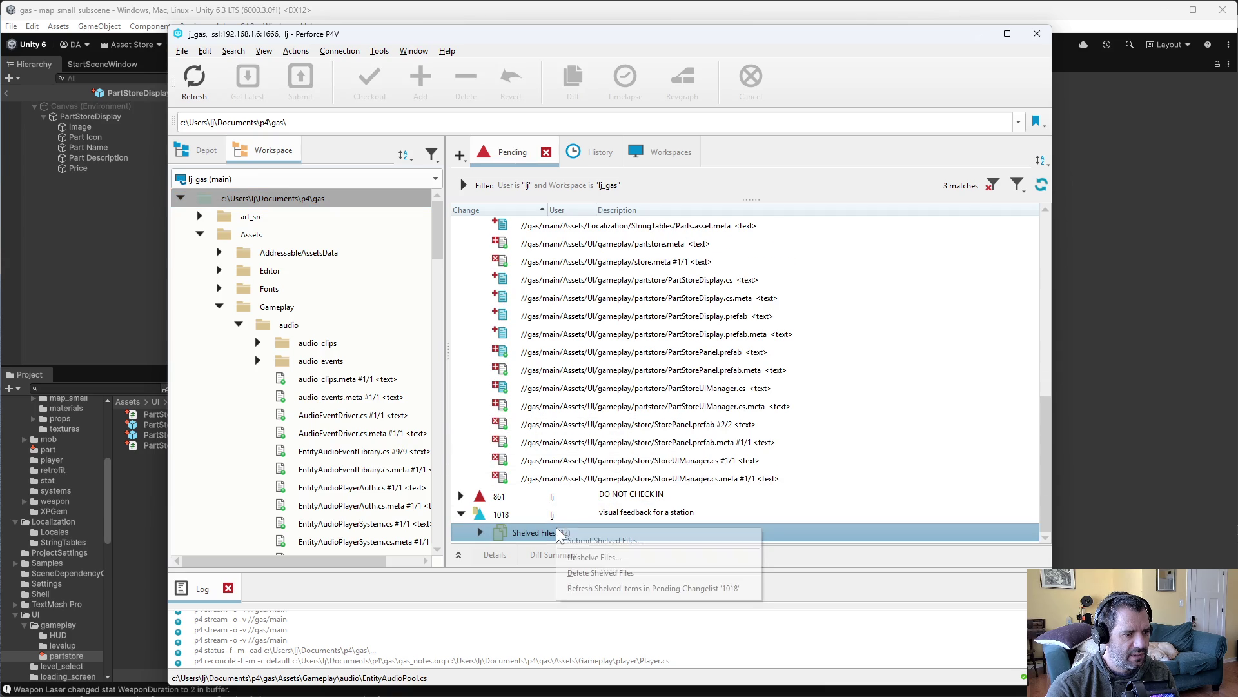
left_click(594, 573)
left_click(653, 380)
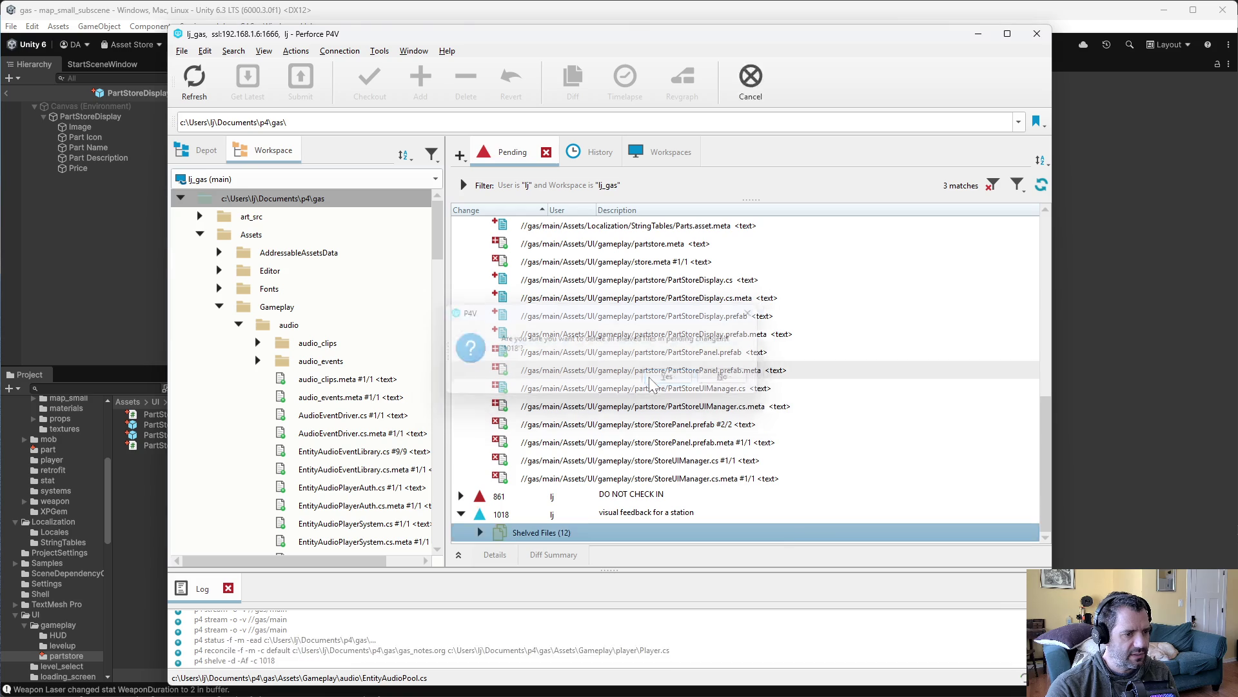
right_click(570, 515)
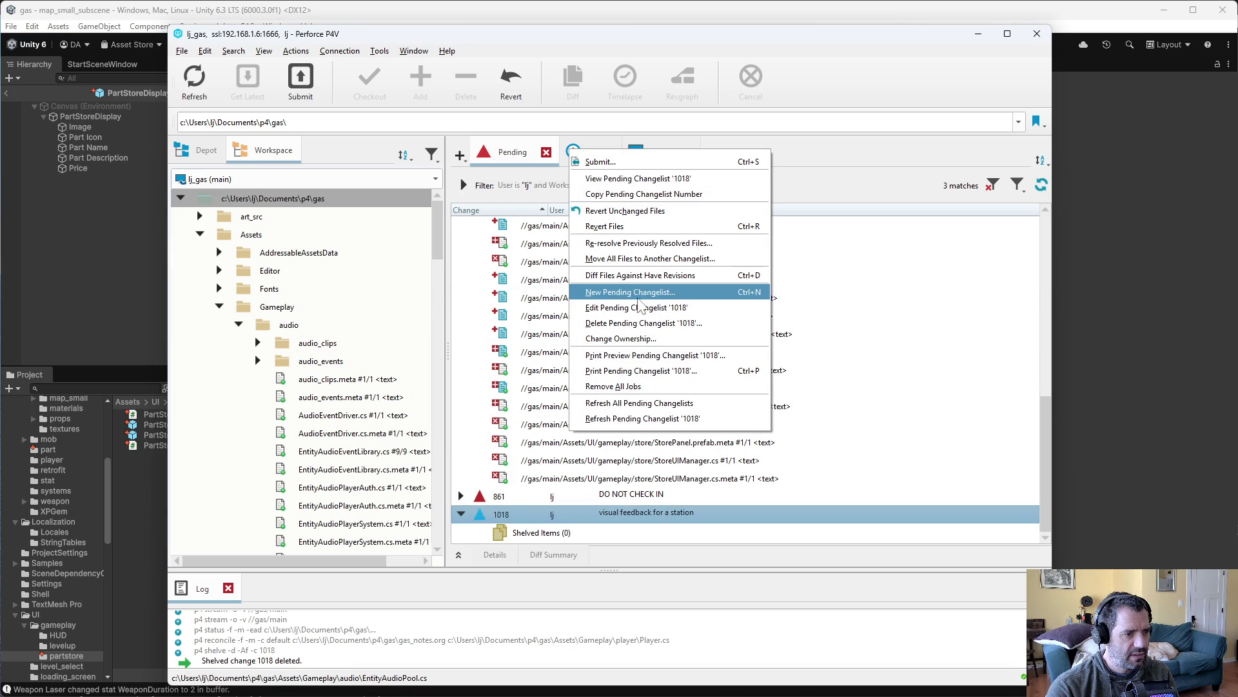
left_click(648, 324)
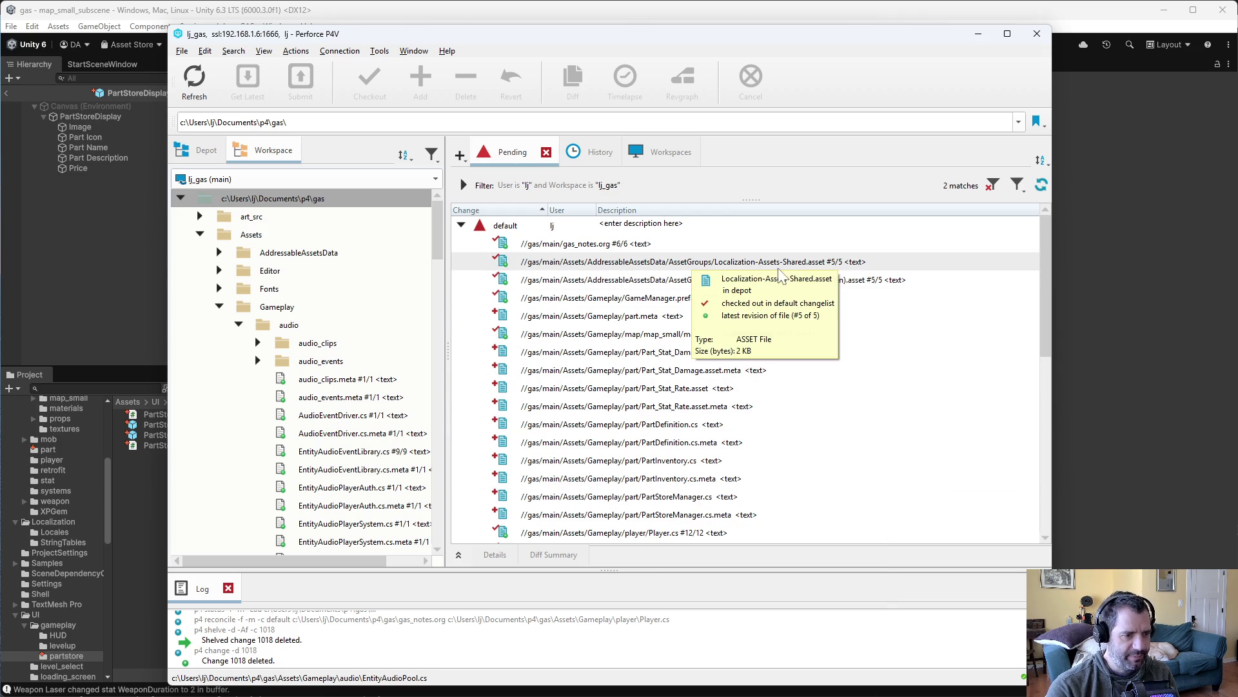
Look over the pending files, then diff Player.cs against its depot revision at the last change
left_click(749, 335)
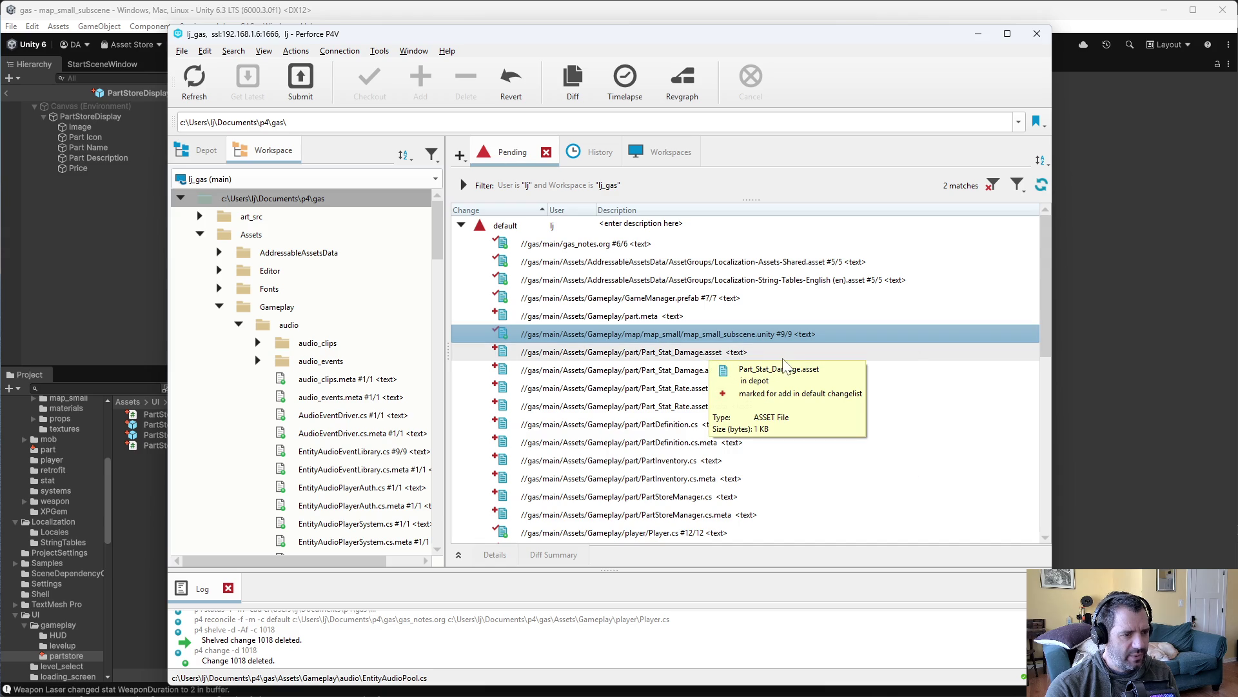
left_click(645, 352)
left_click(667, 406)
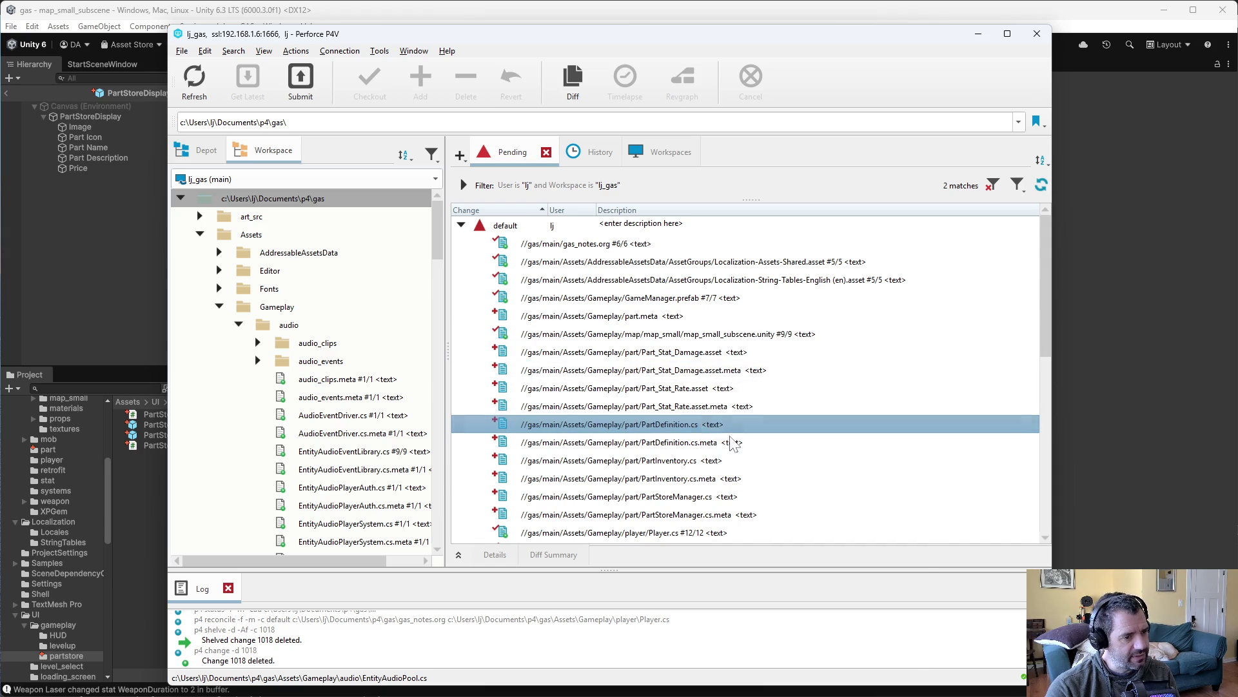
scroll(703, 429, "down", 5)
scroll(710, 460, "down", 3)
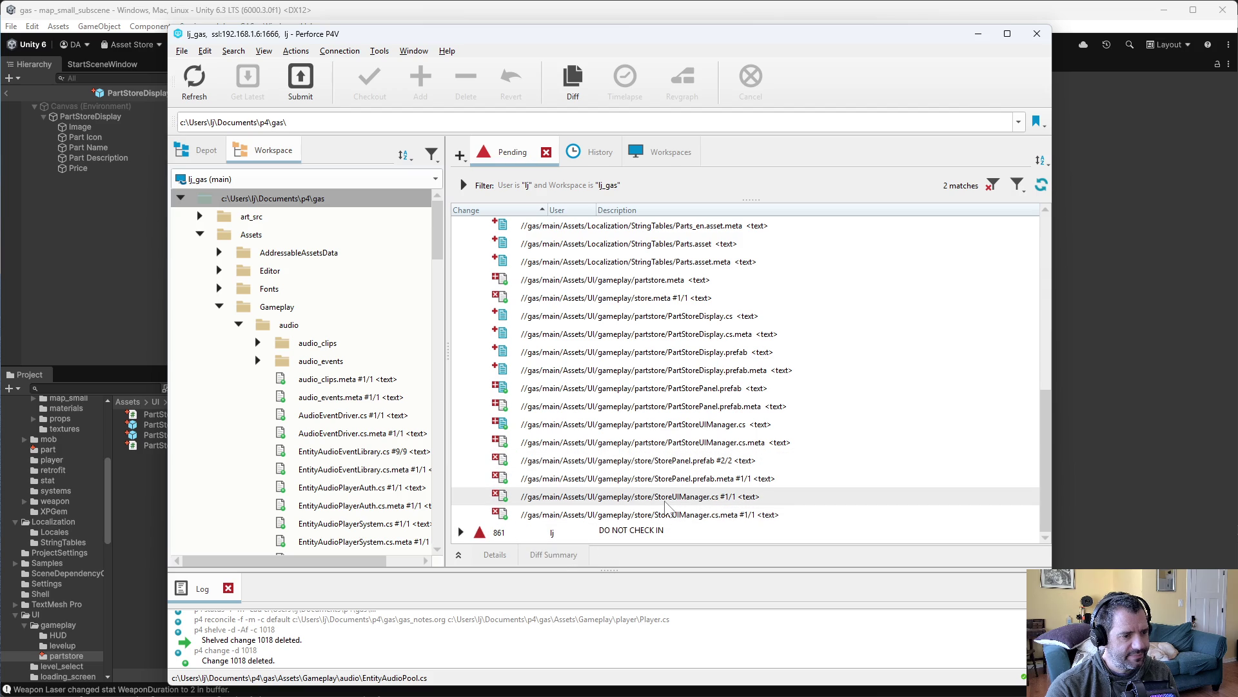
scroll(652, 466, "up", 3)
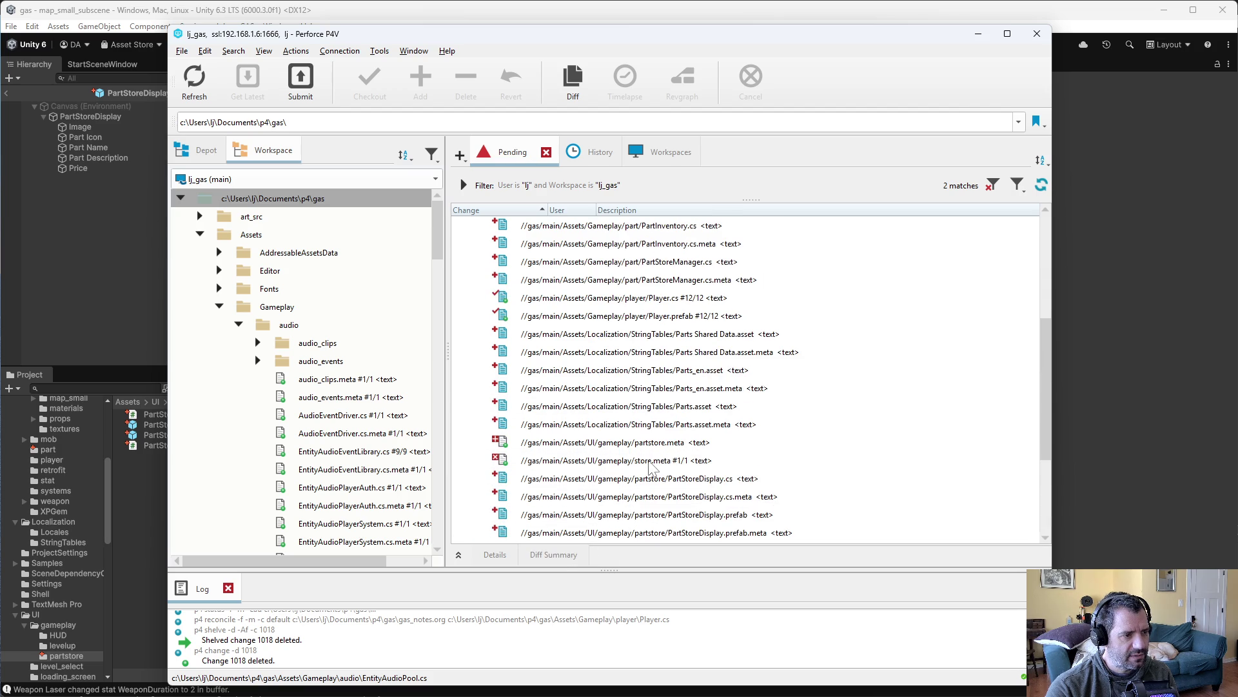
double_click(635, 298)
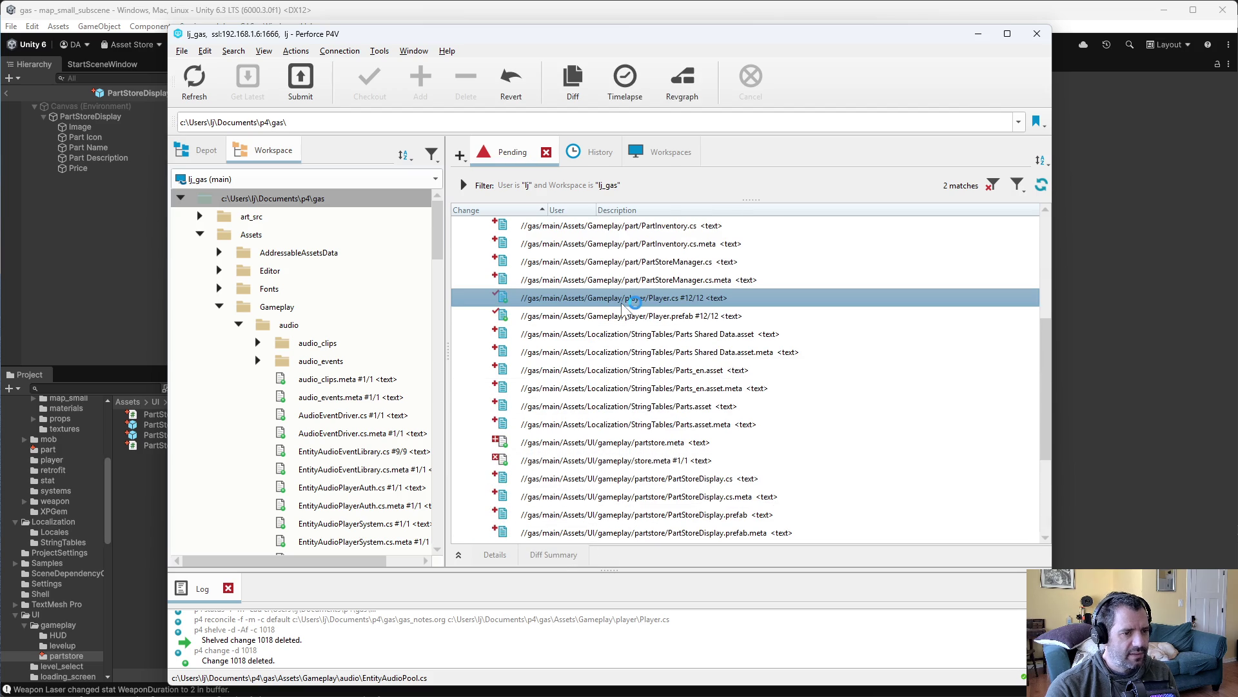
key("ctrl+2")
key("ctrl+2")
key("ctrl+2")
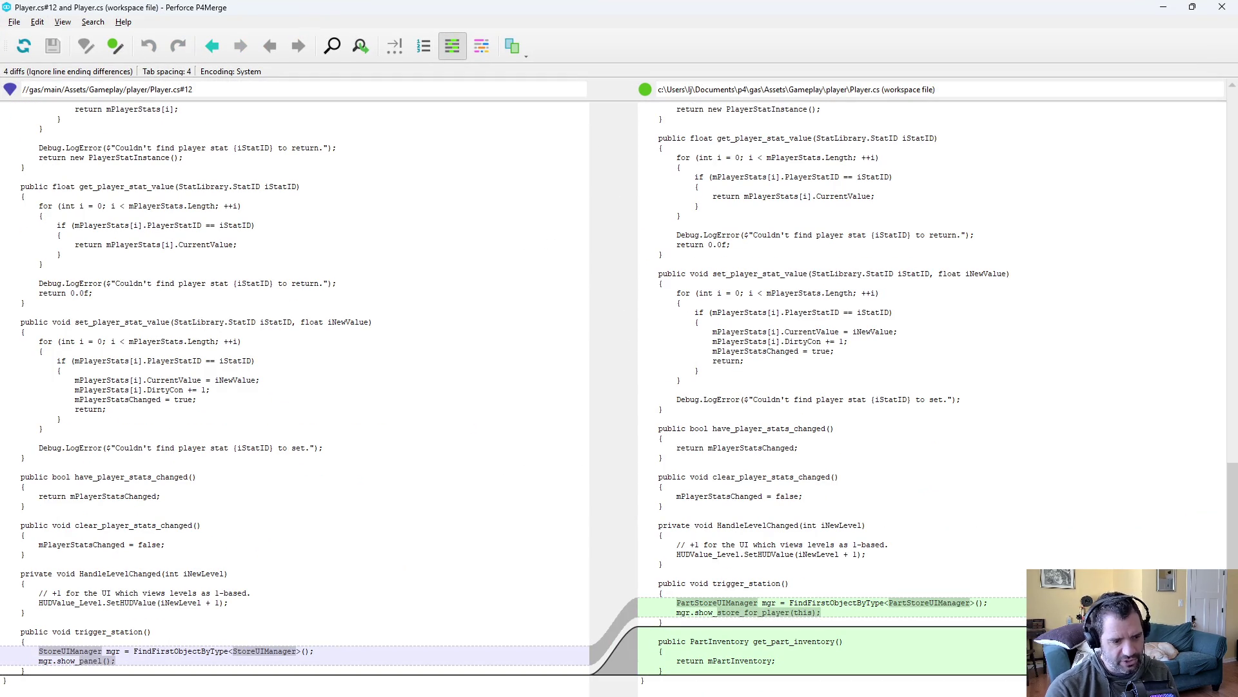
Close the Player.cs diff after reading the trigger_station change
key("alt+F4")
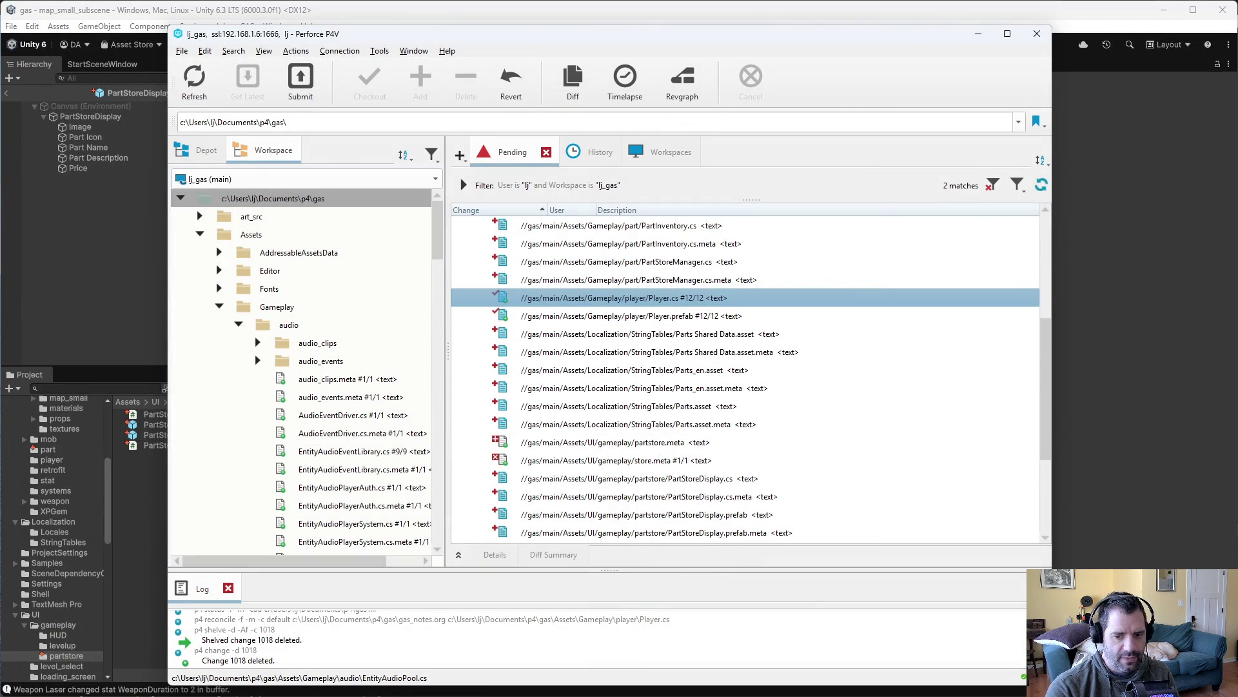
key("alt+Tab")
Scroll over the set_part_unaffordable code in PartStoreDisplay.cs, then return to Unity
left_click(367, 321)
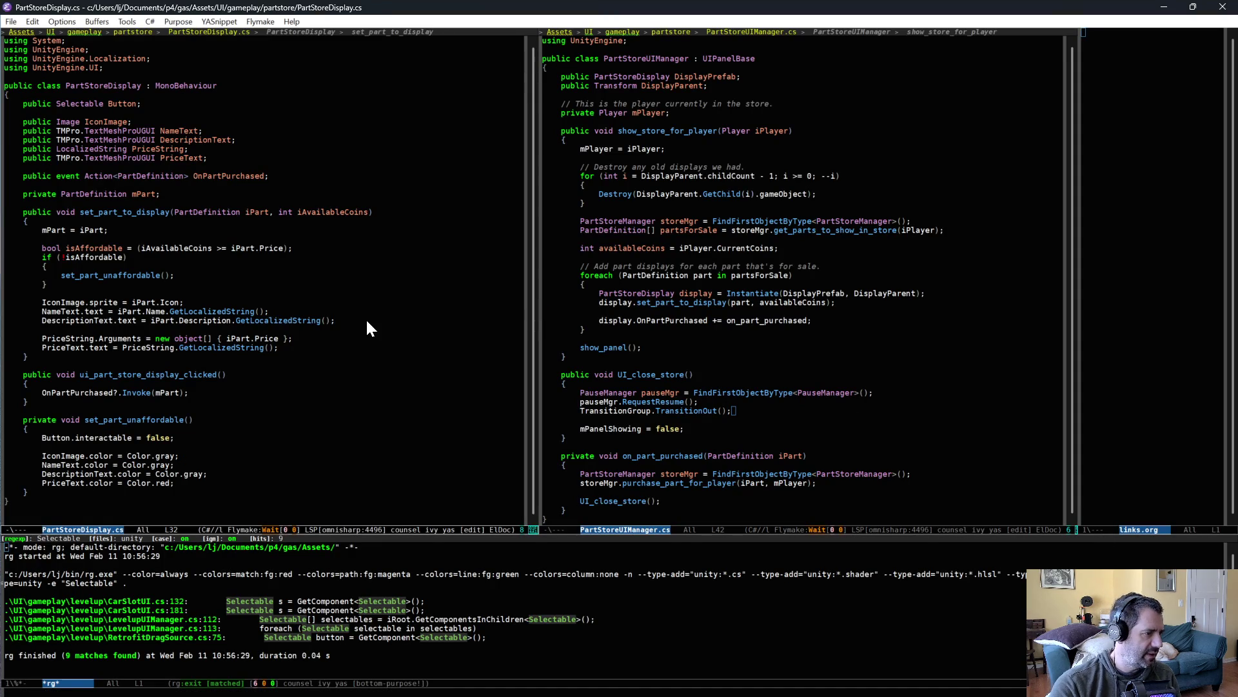
scroll(226, 277, "down", 1)
scroll(231, 277, "up", 1)
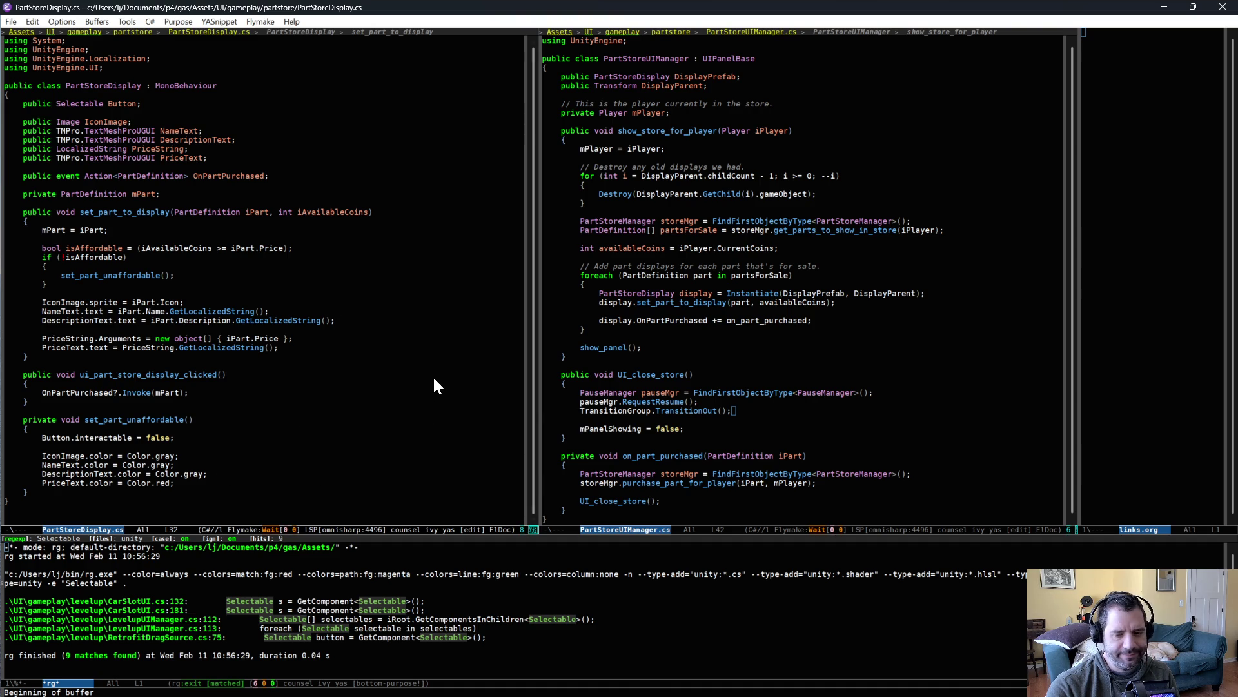
key("alt+Tab")
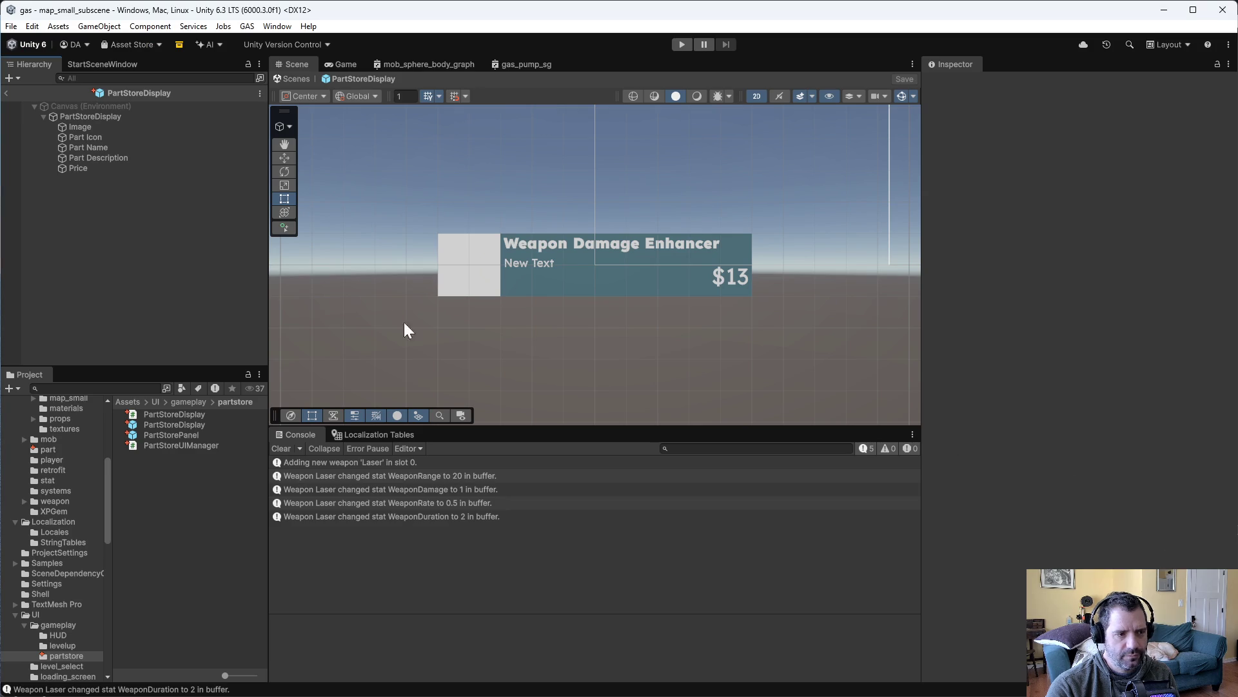
Lighten the PartStoreDisplay Button's Disabled Color from 878787 to C8C8C8
left_click(75, 118)
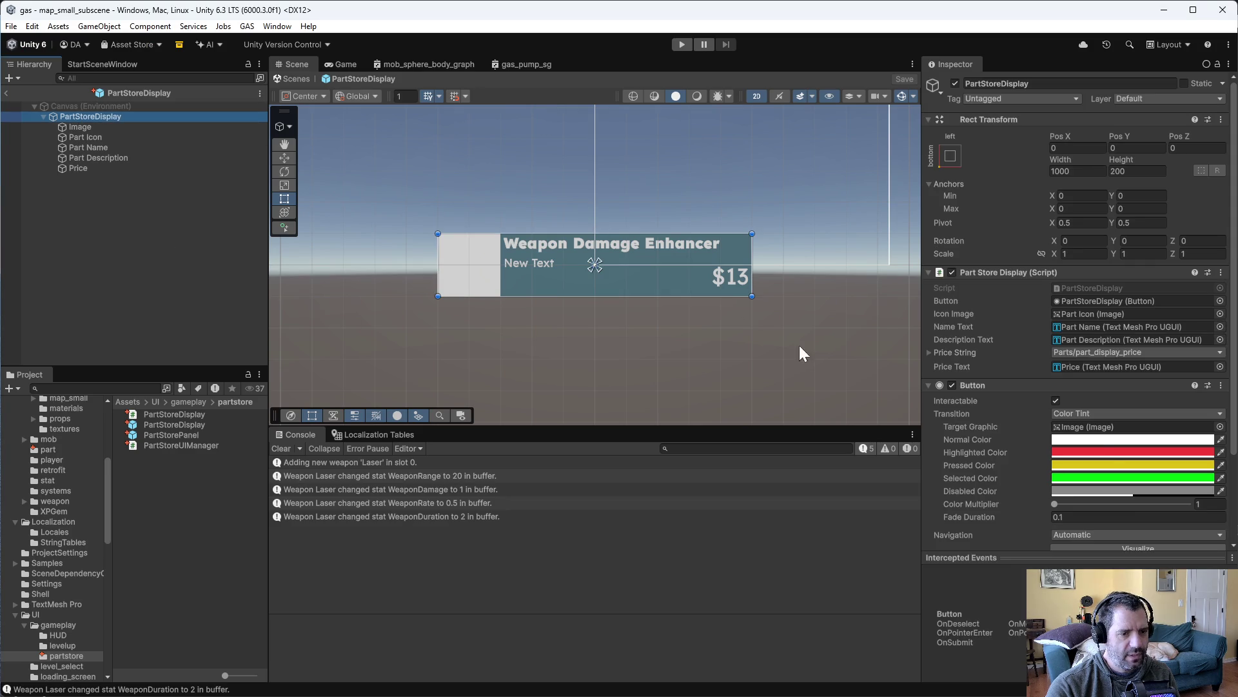
left_click(1117, 489)
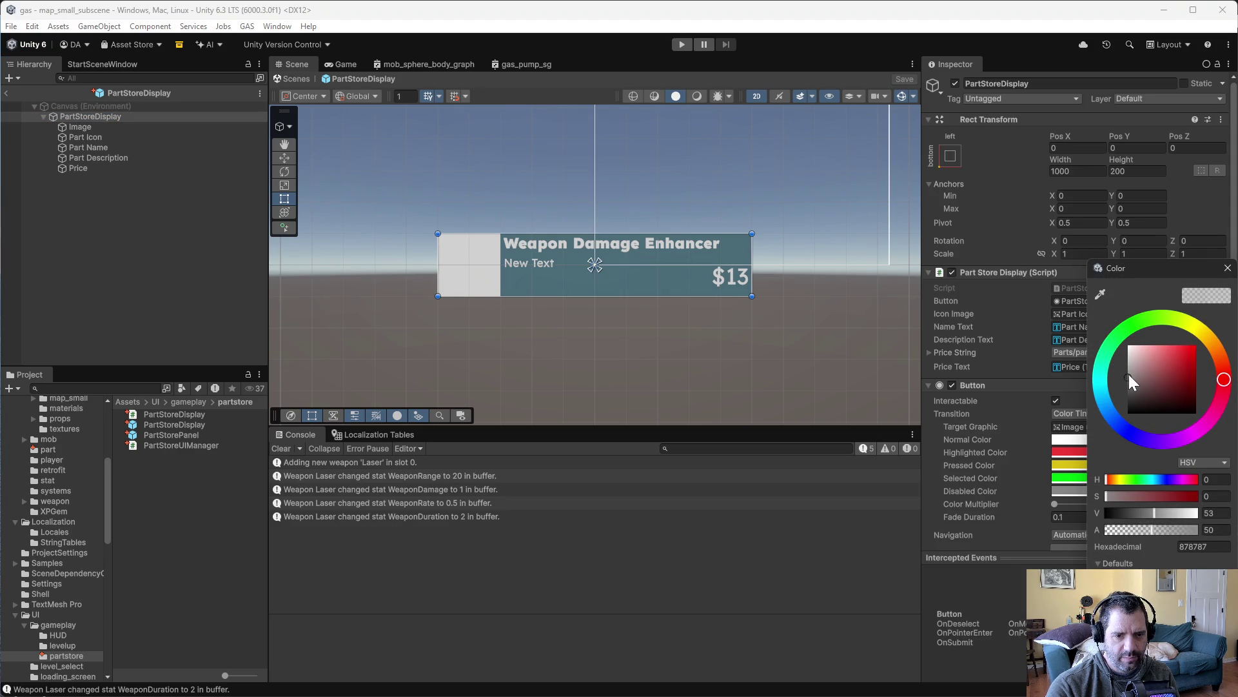
left_click_drag(1129, 376, 1128, 359)
left_click(1227, 269)
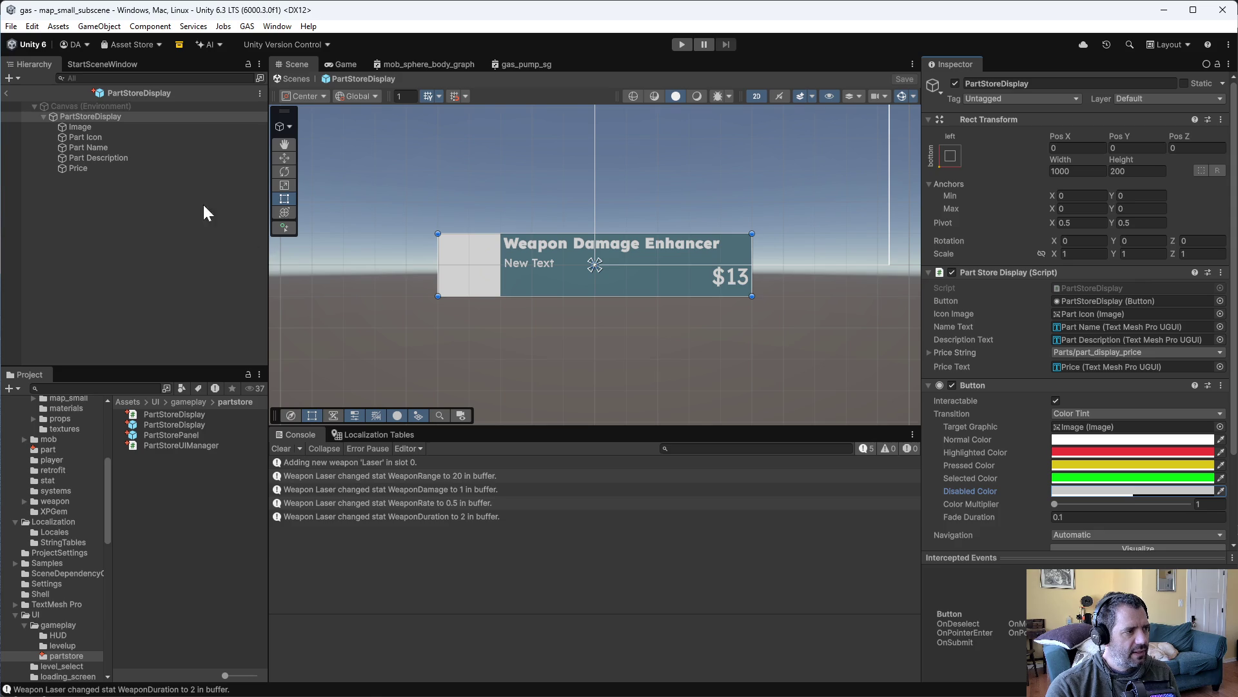
key("alt+Tab")
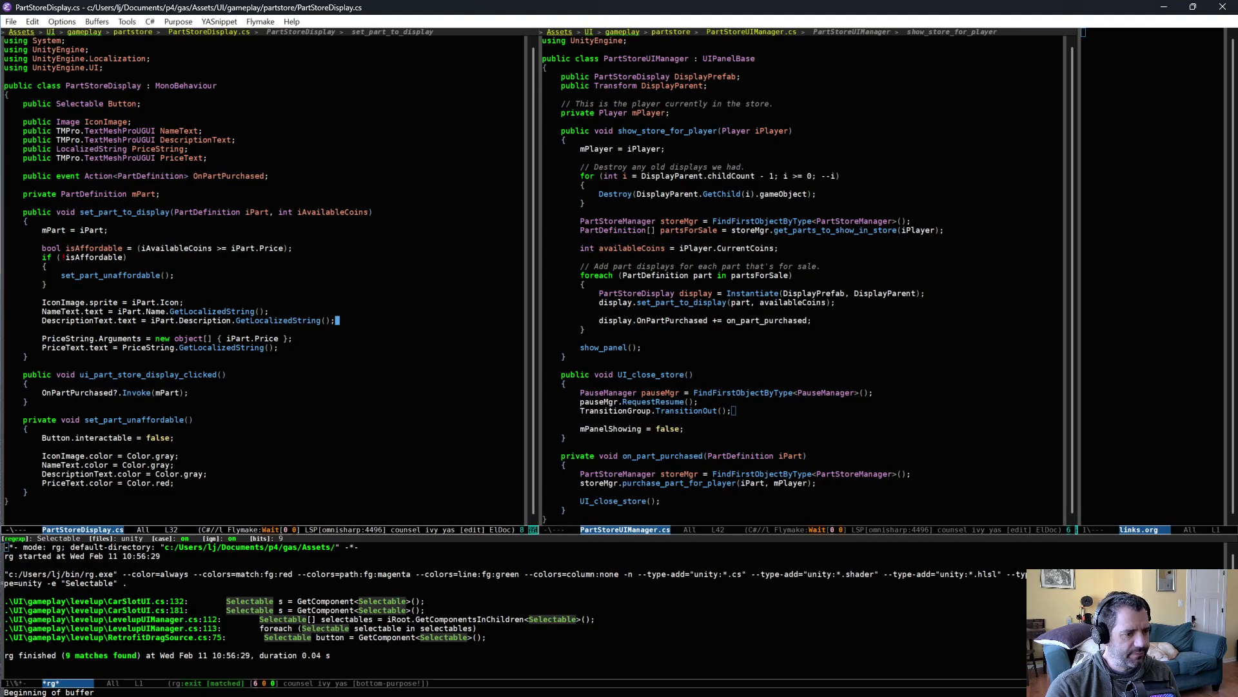
Jump to purchase_part_for_player in PartStoreManager.cs and move up to the AllParts field
scroll(663, 460, "down", 3)
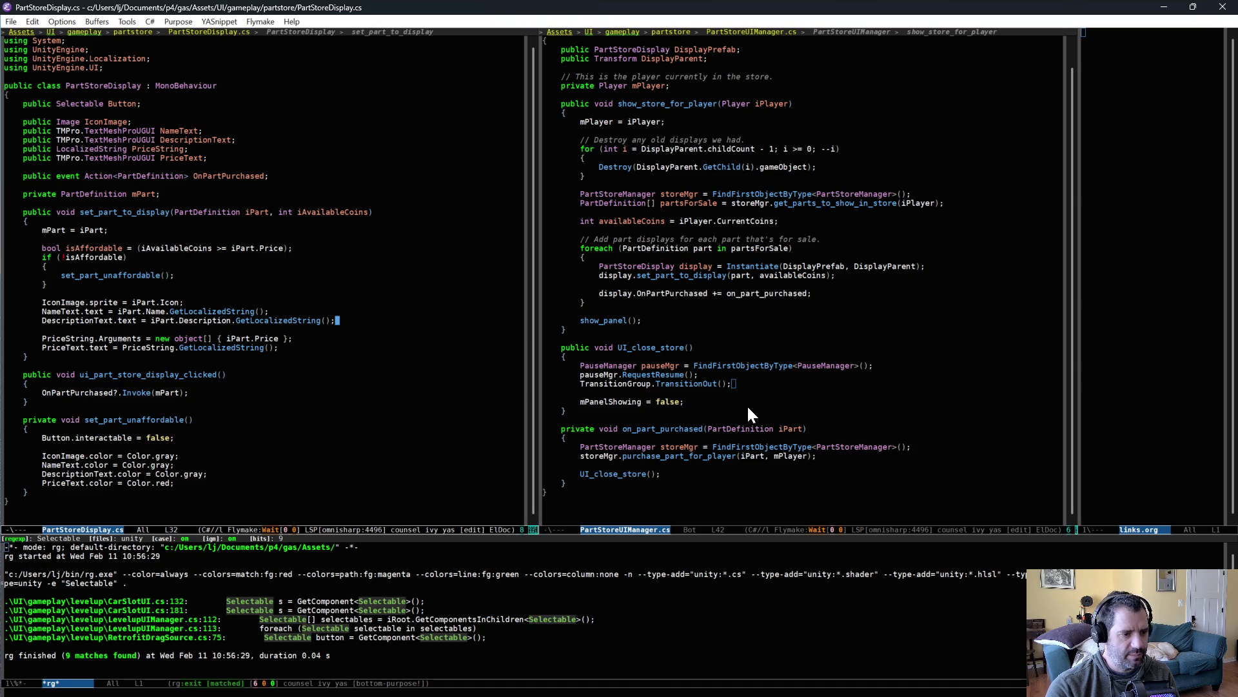
left_click(751, 465)
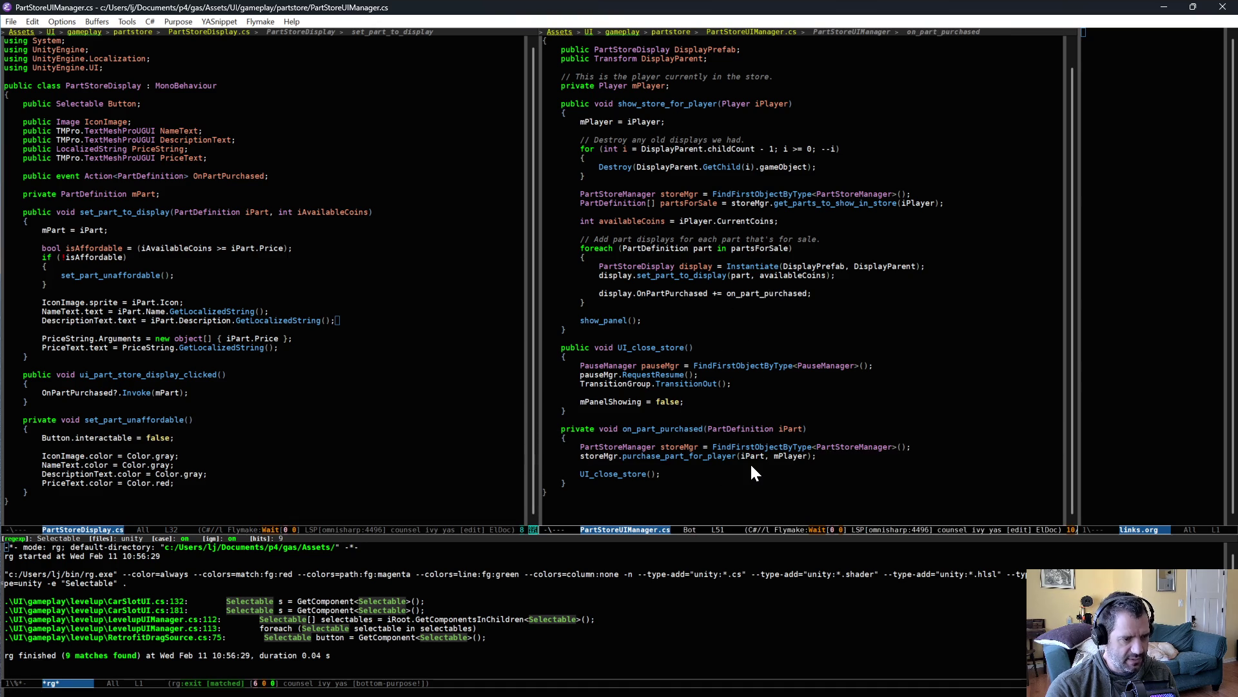
scroll(754, 467, "up", 2)
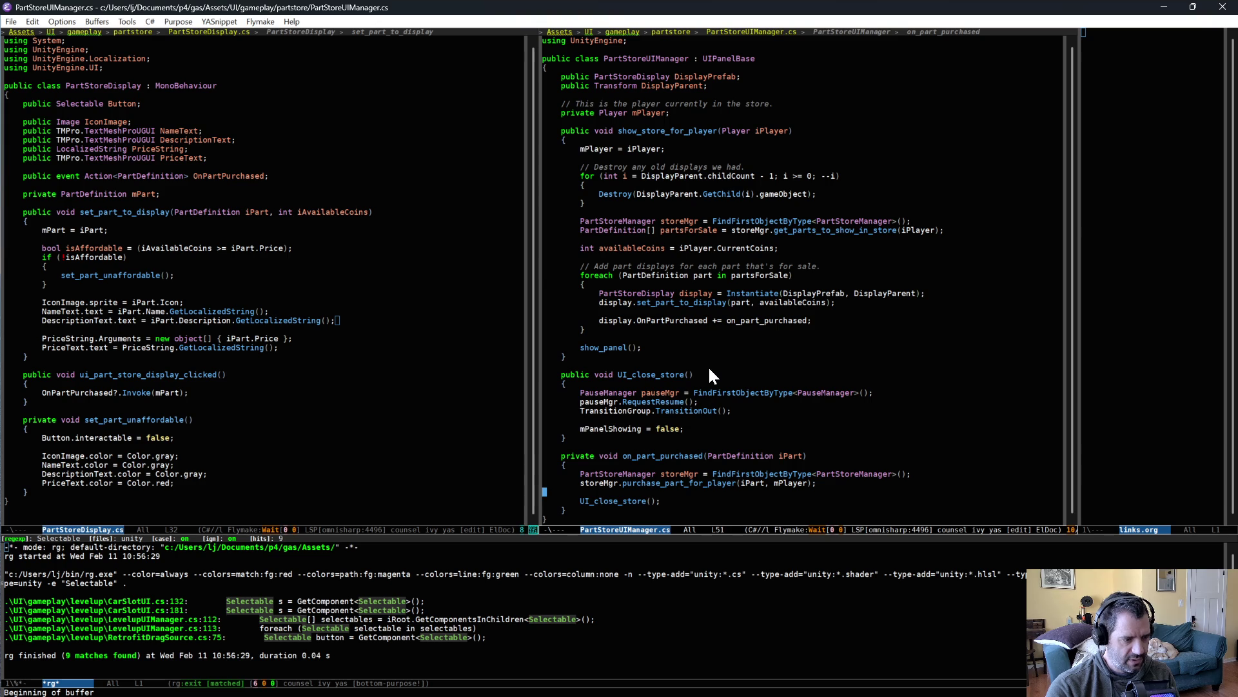
key("alt+period")
key("Return")
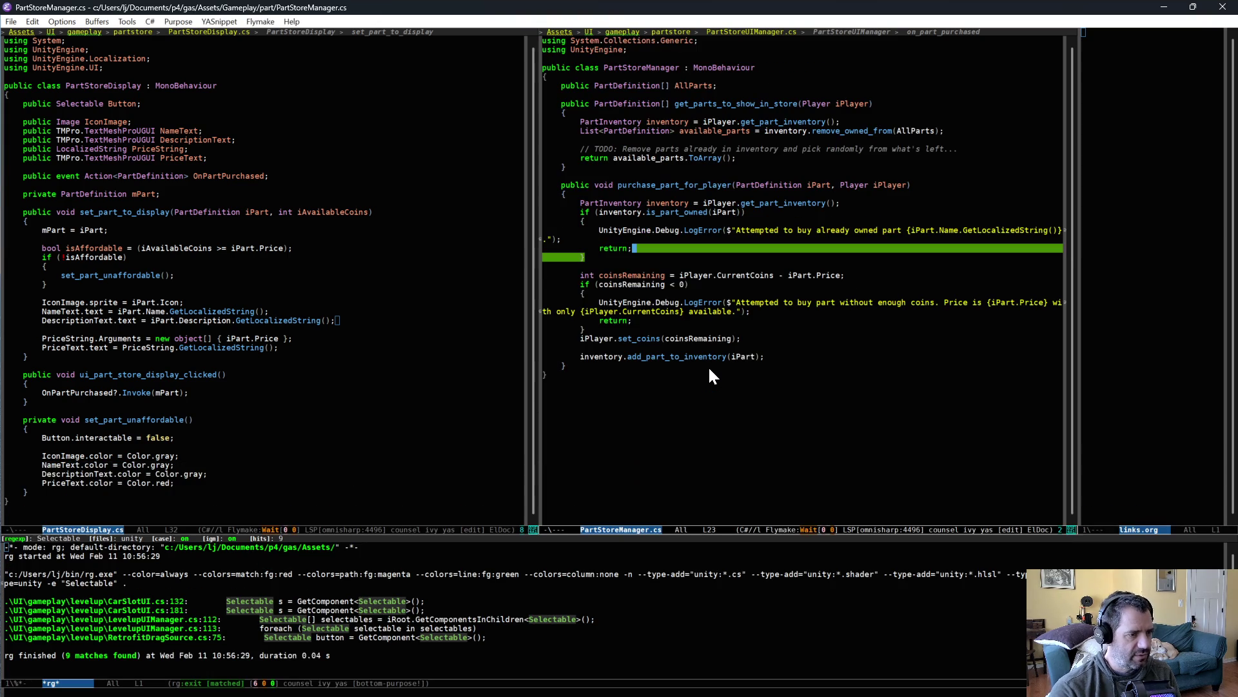
left_click(725, 364)
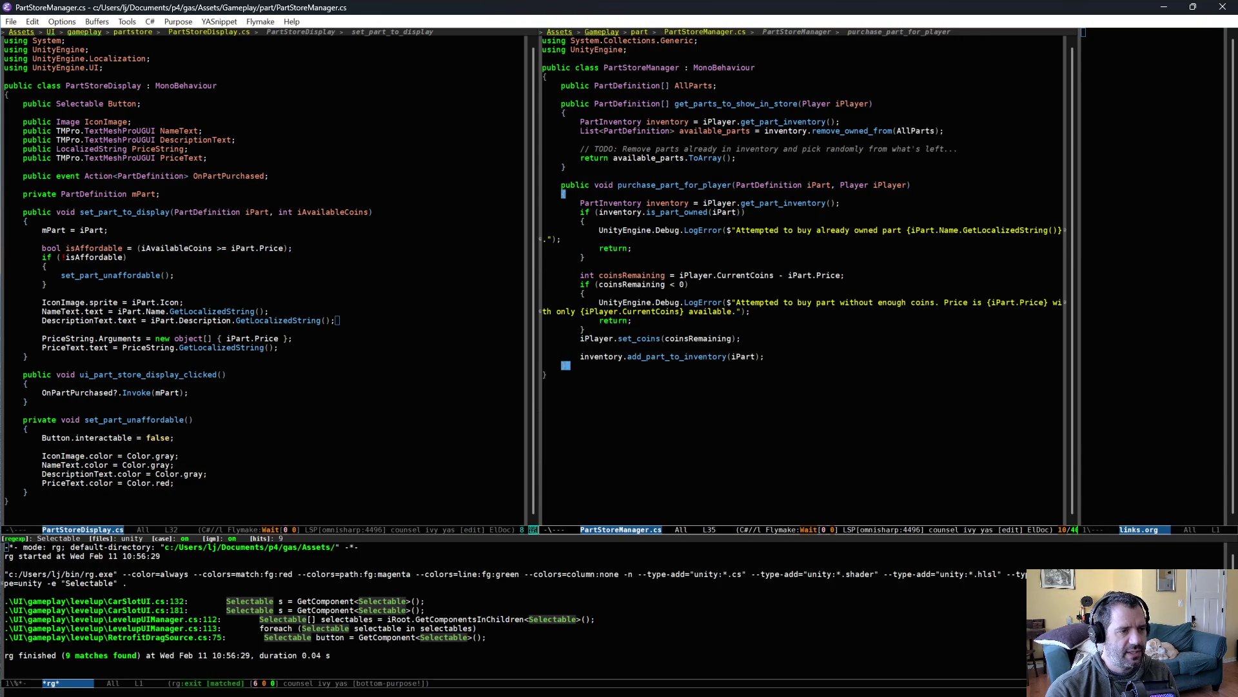
left_click(725, 86)
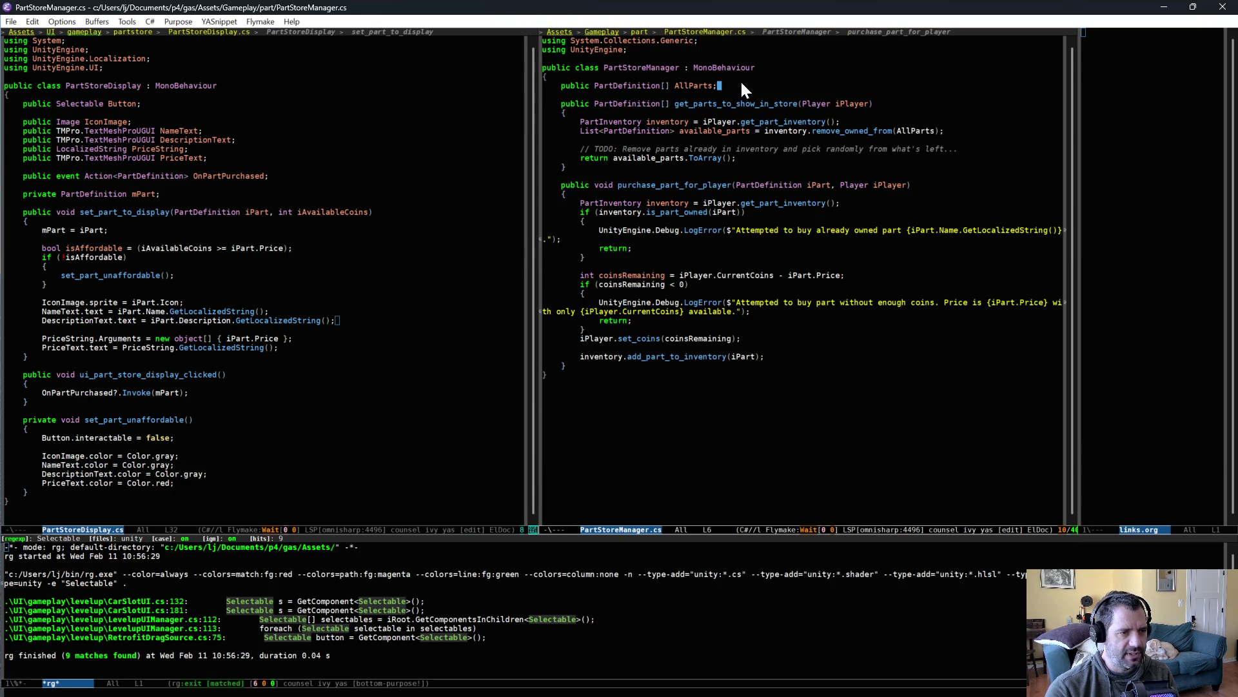
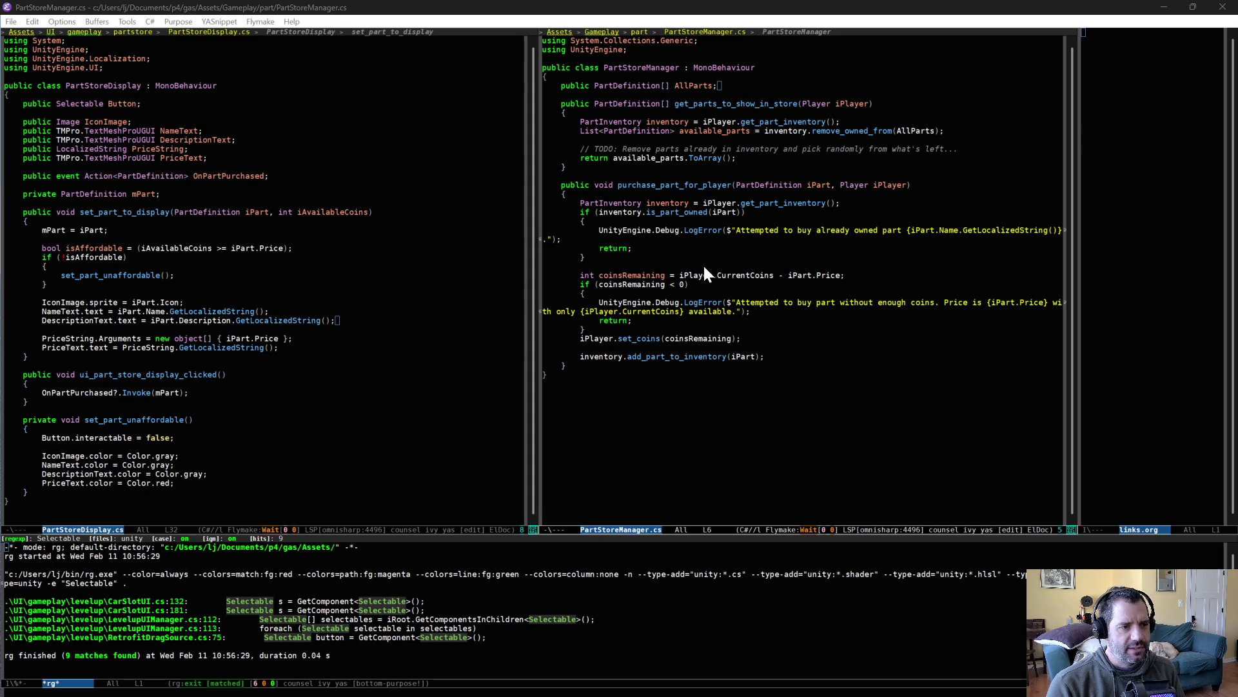
Delete 'Remove parts already in inventory and' from the TODO, capitalise 'Pick', and save
left_click(712, 176)
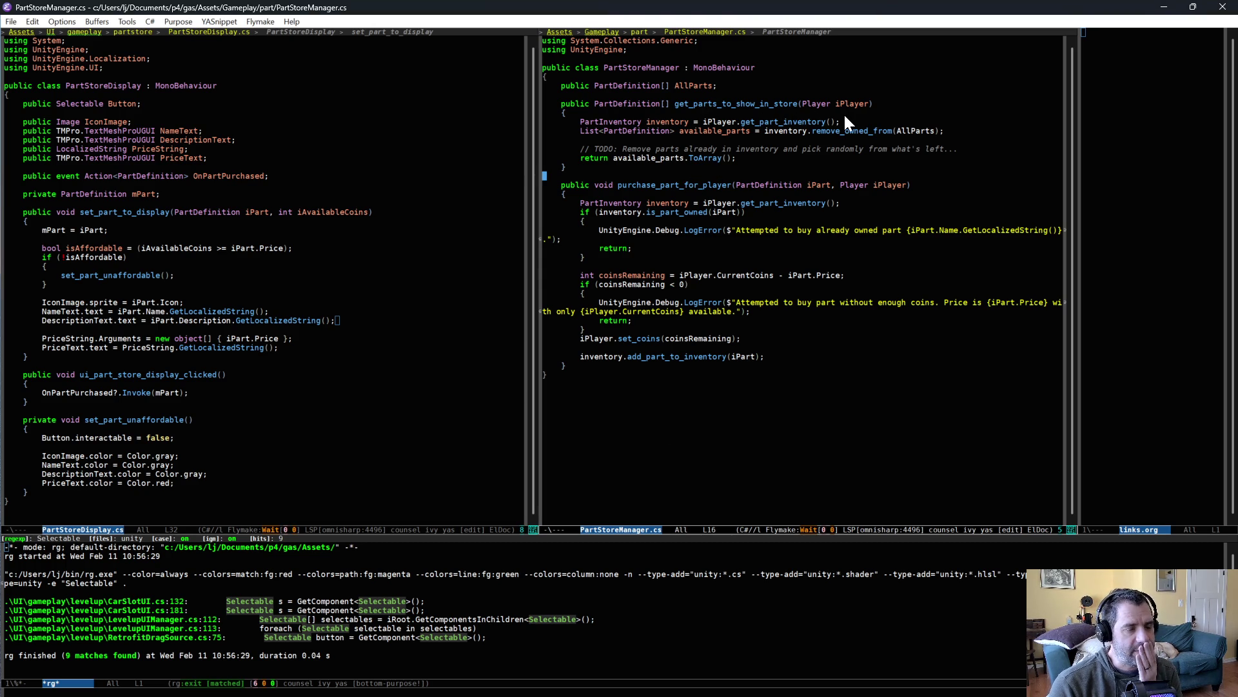
triple_click(828, 131)
left_click(885, 131)
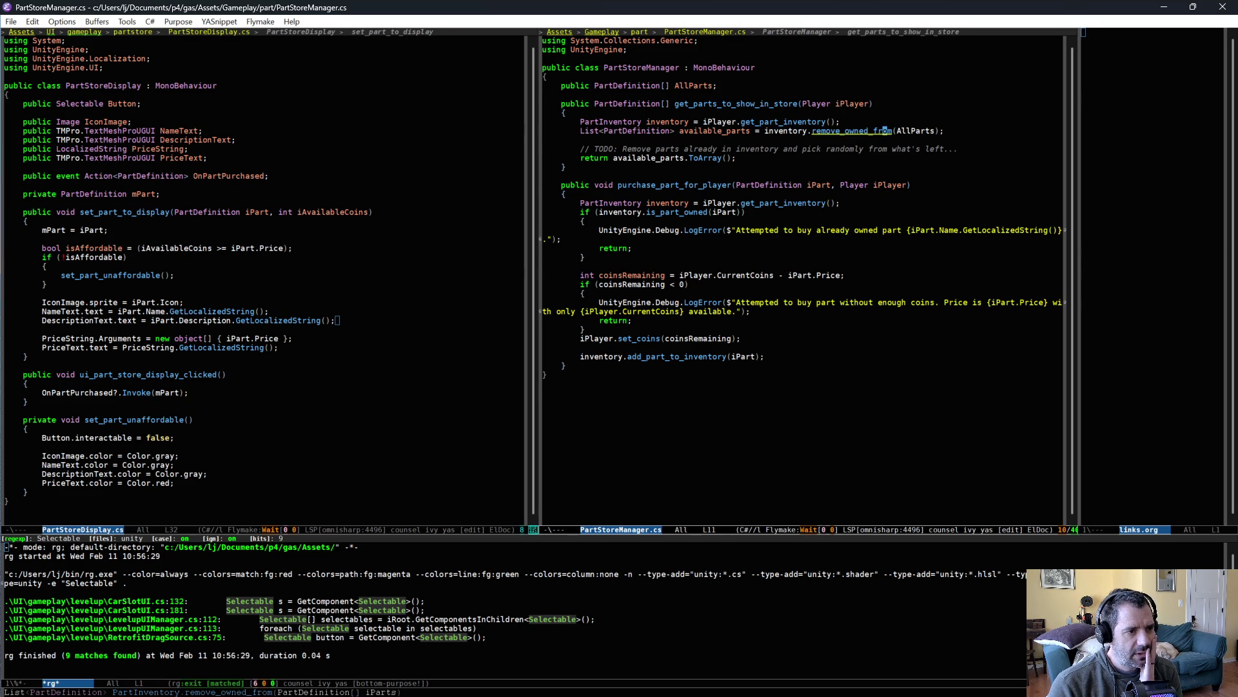
left_click(959, 150)
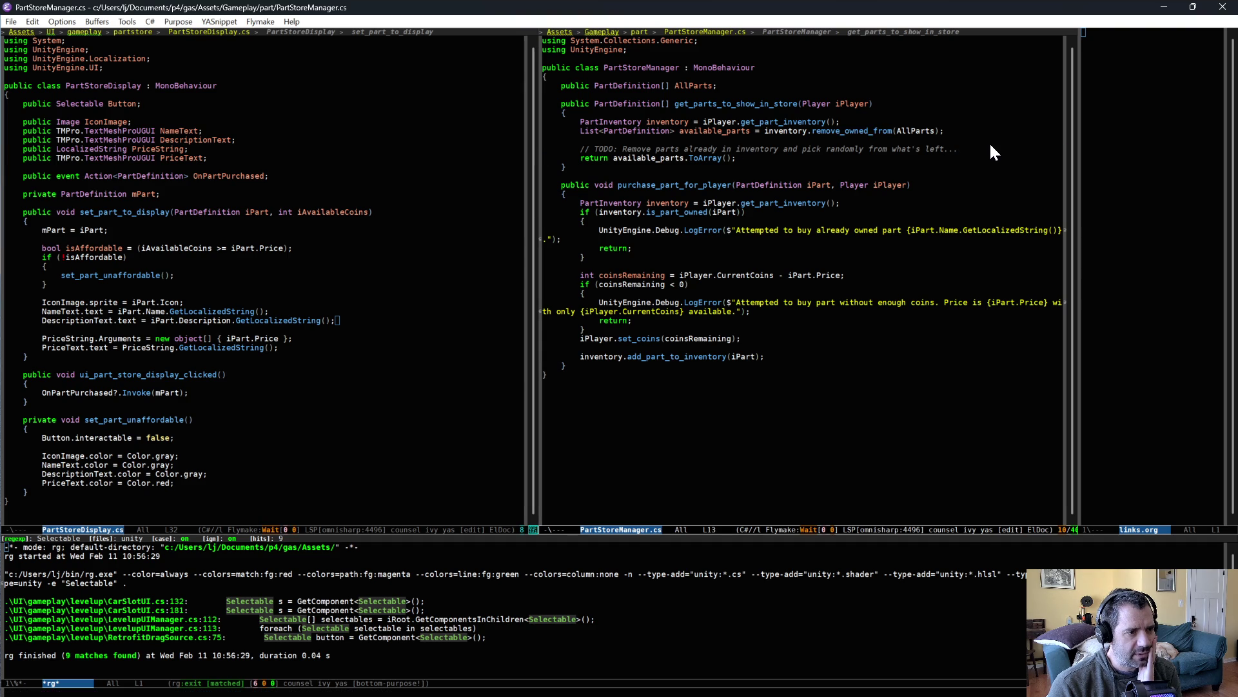
left_click_drag(803, 149, 637, 137)
key("ctrl+w")
key("ctrl+d")
type("P")
key("ctrl+x")
key("ctrl+s")
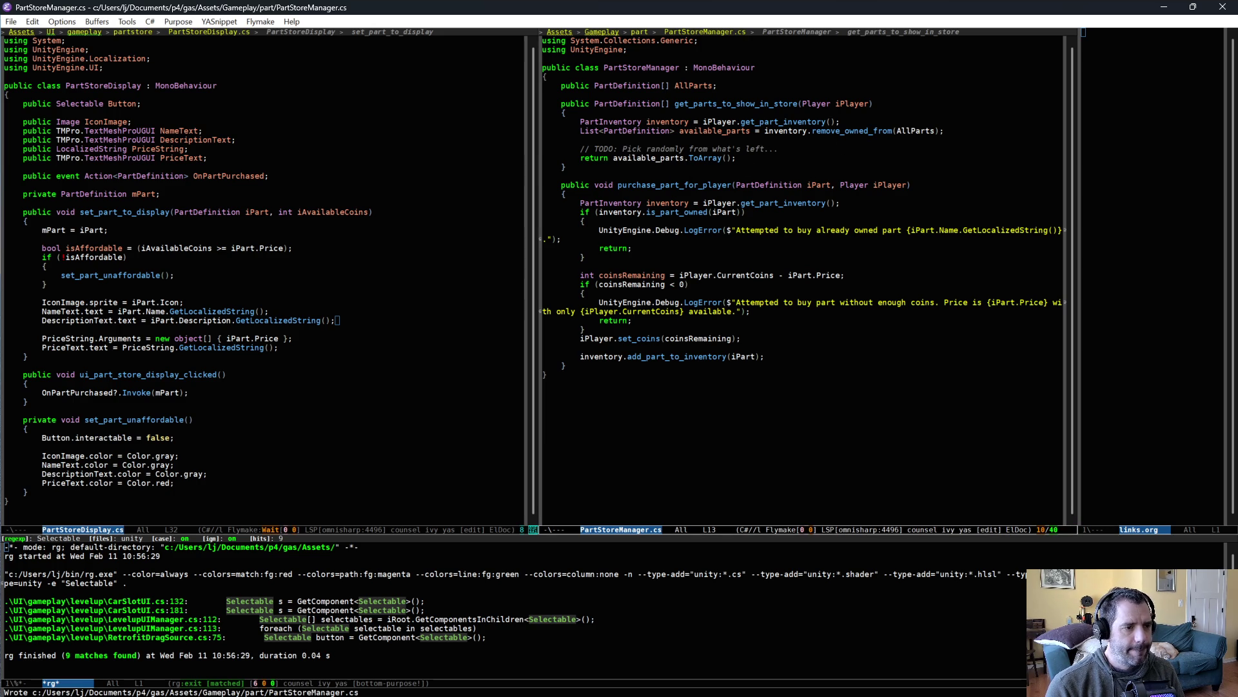
Add a blank line after the not-enough-coins check in purchase_part_for_player and save
left_click_drag(772, 203, 695, 230)
key("alt+w")
left_click_drag(690, 283, 764, 320)
left_click(761, 310)
left_click(792, 325)
key("Return")
key("ctrl+x")
key("ctrl+s")
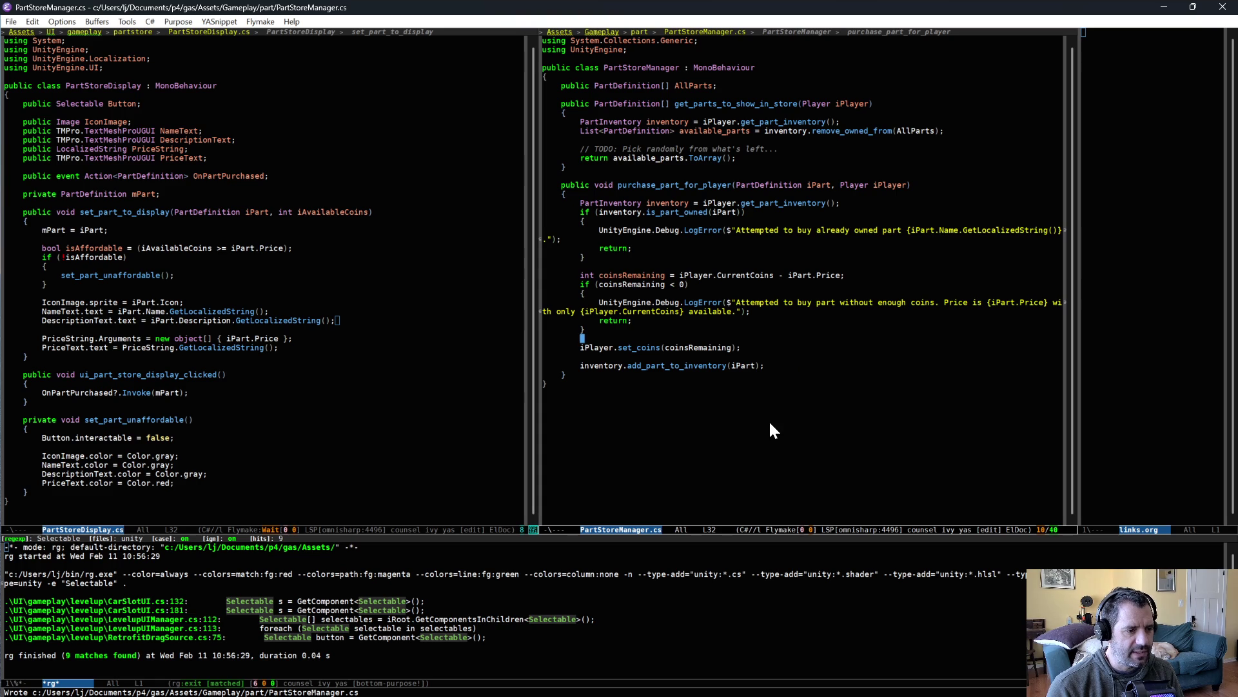
Jump to the end of PartStoreManager.cs, then switch to the PartStoreDisplay.cs pane
key("alt+greater")
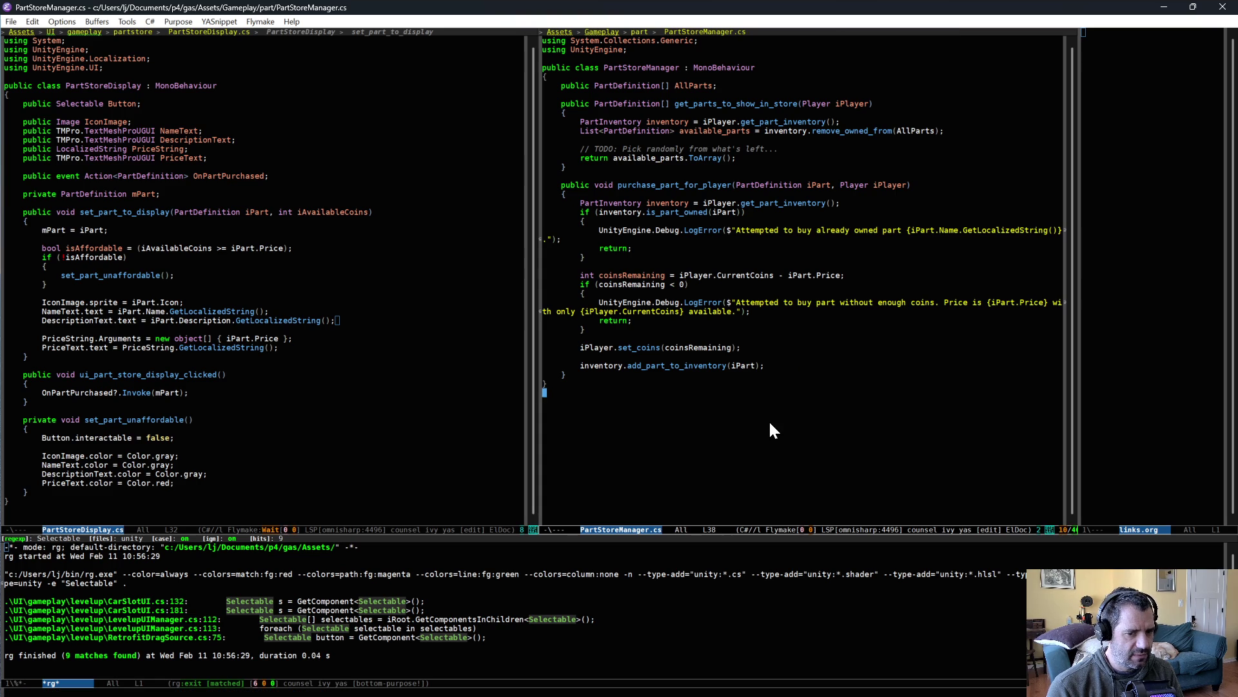
key("alt+Tab")
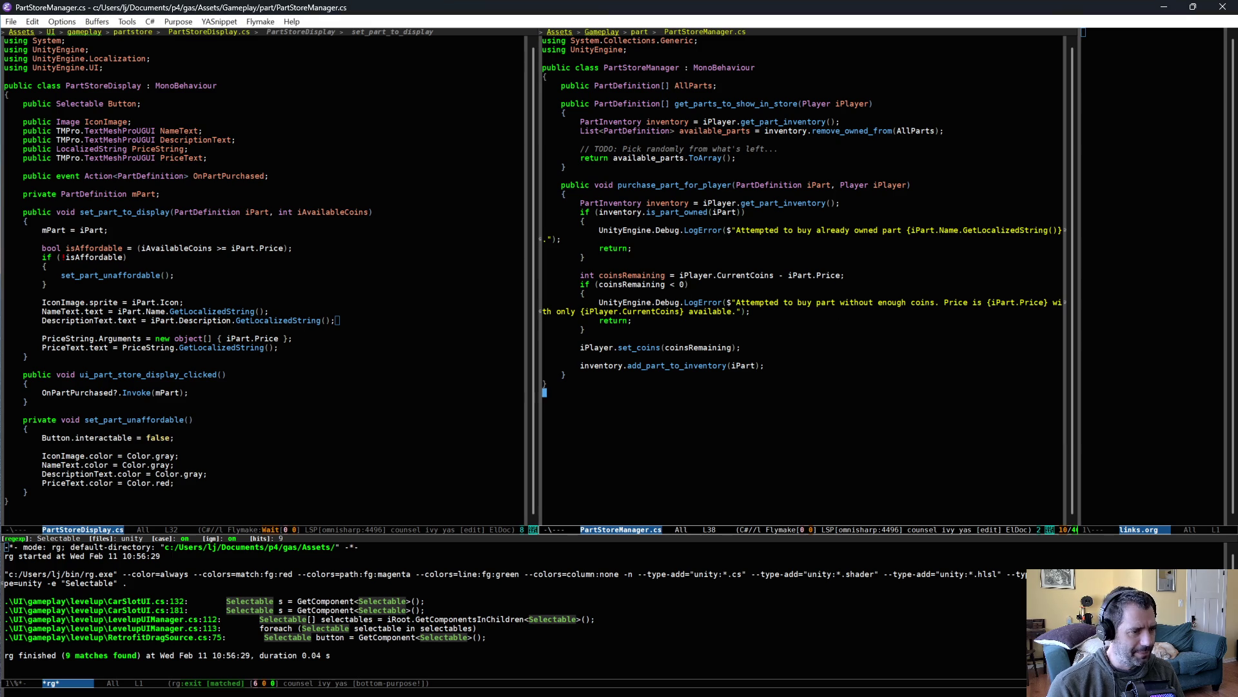
left_click(252, 276)
key("ctrl+x")
key("ctrl+f")
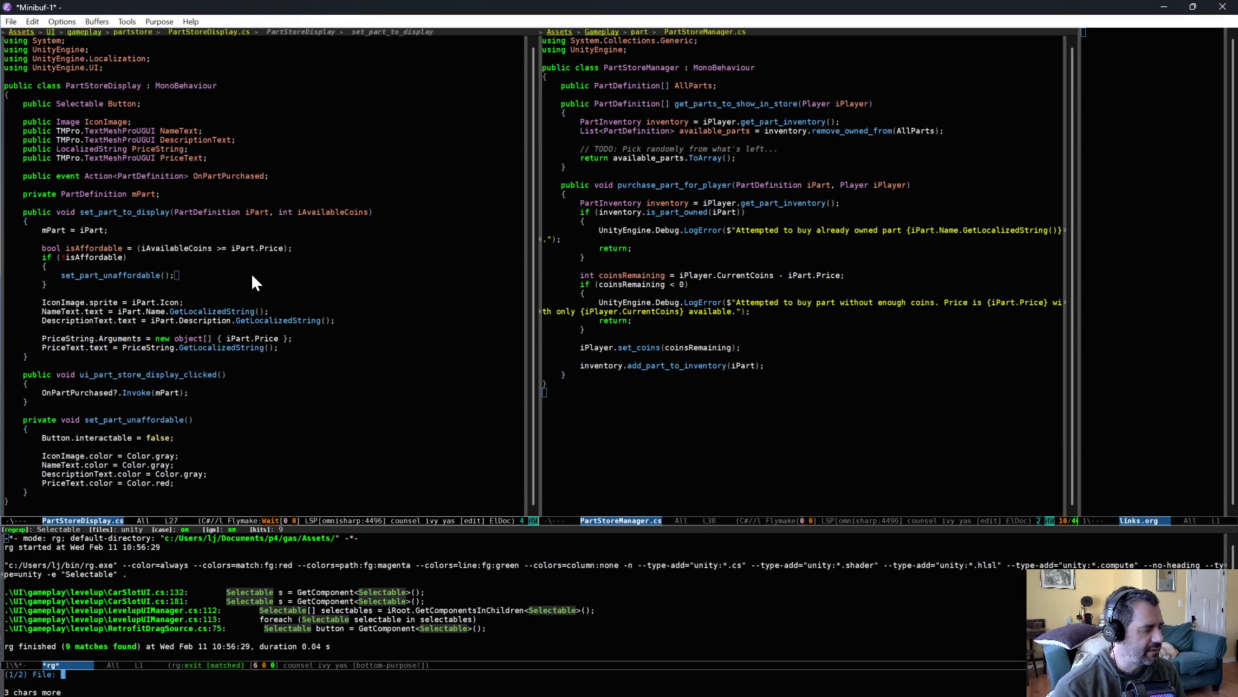
Open PartInventory.cs from a 'part' file search and move to its remove_owned_from method
type("part")
key("Down")
key("Return")
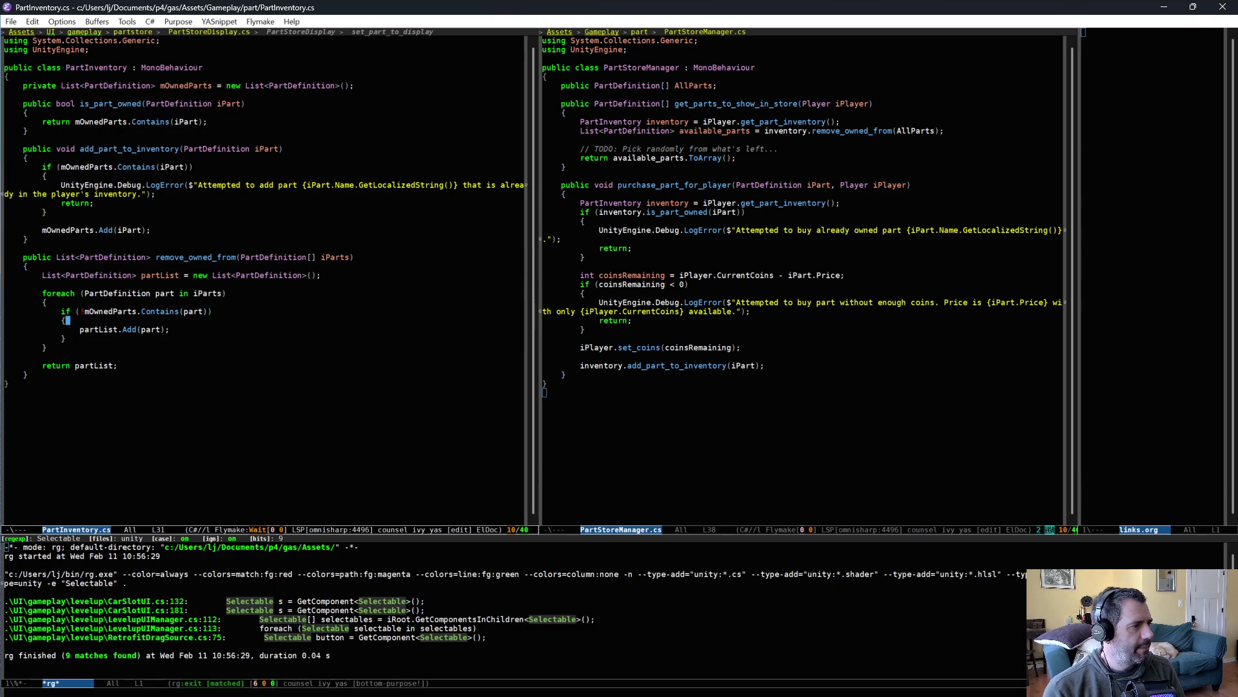
triple_click(392, 86)
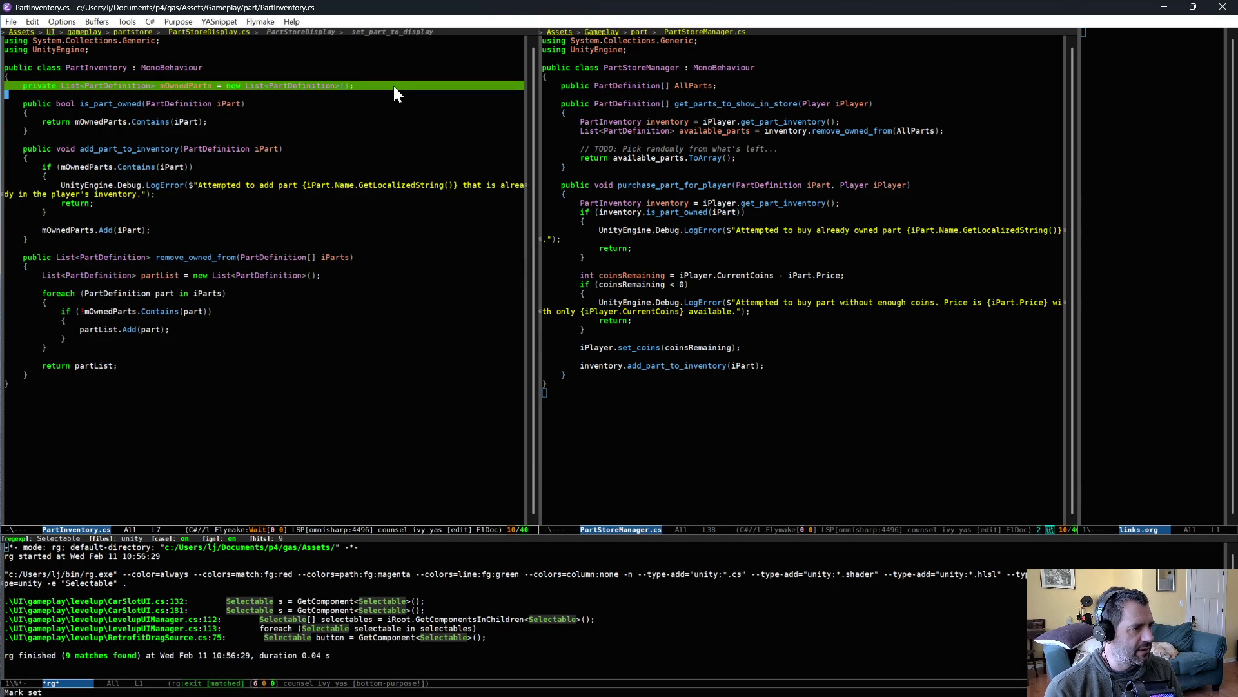
left_click(345, 102)
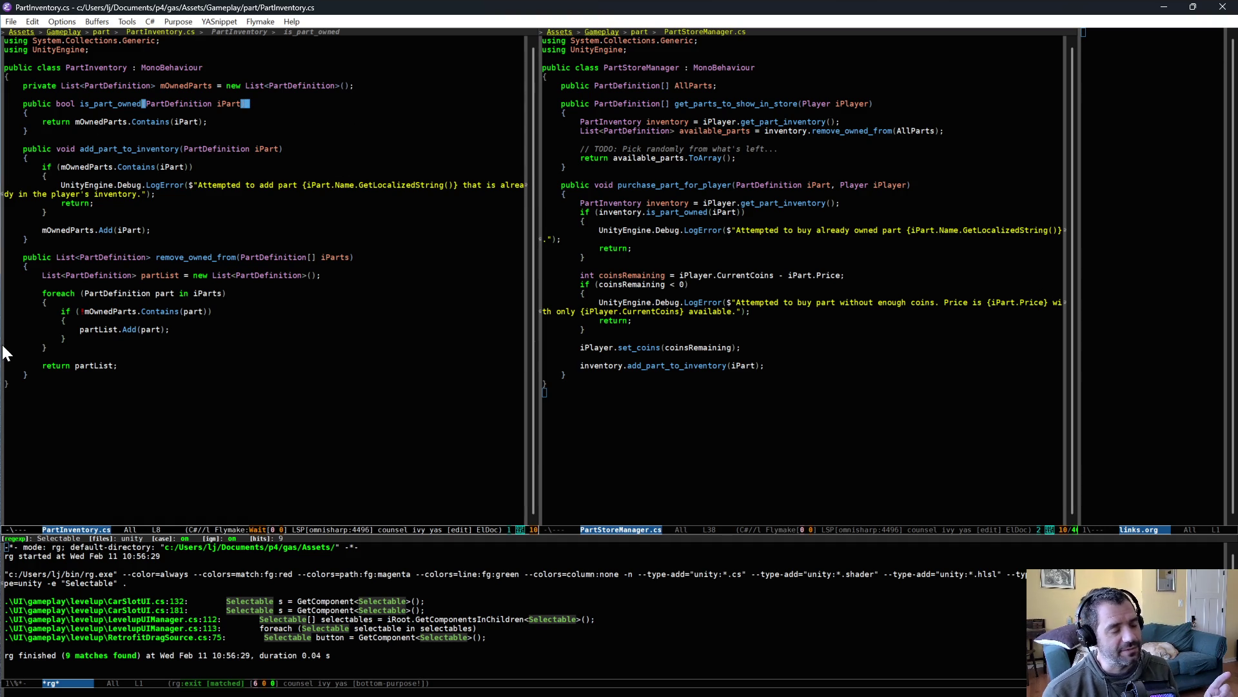
type(")")
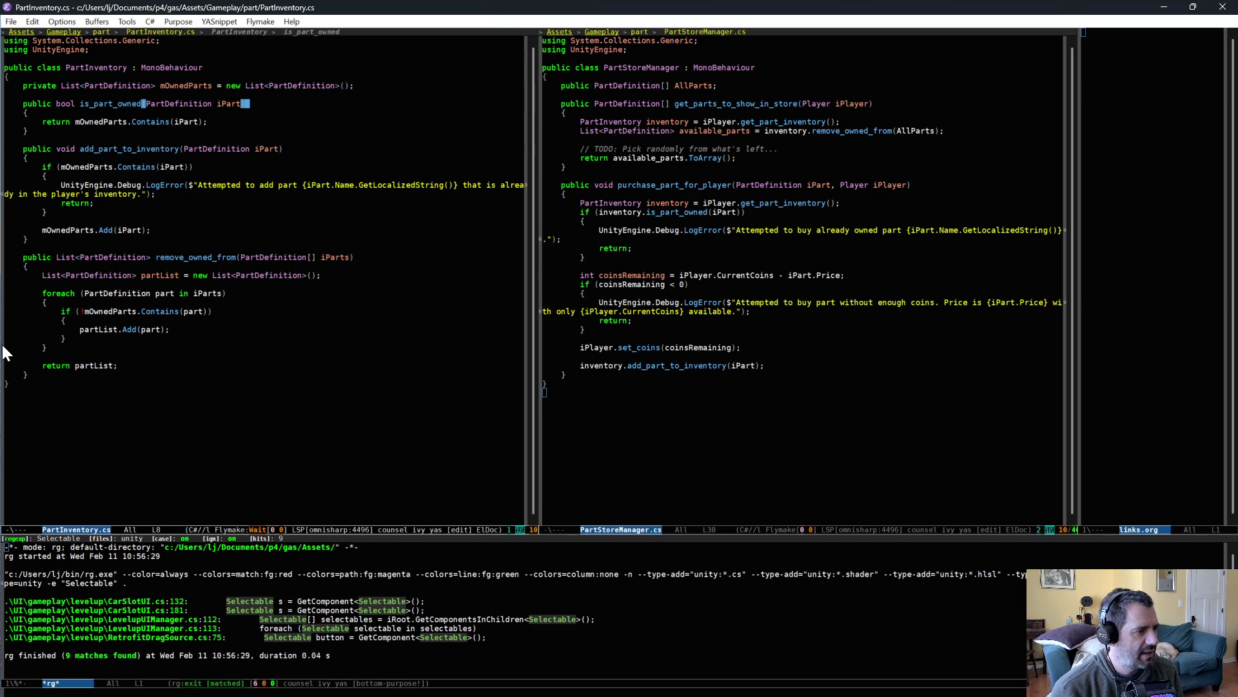
left_click(236, 249)
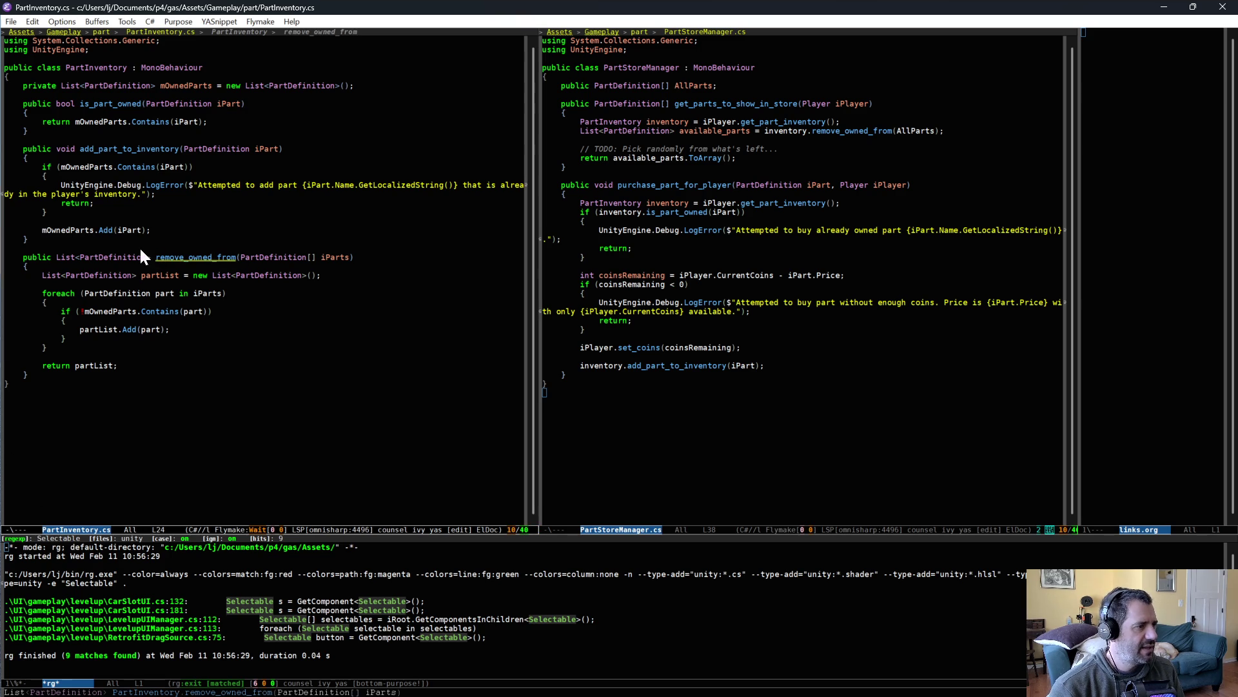
key("alt+f")
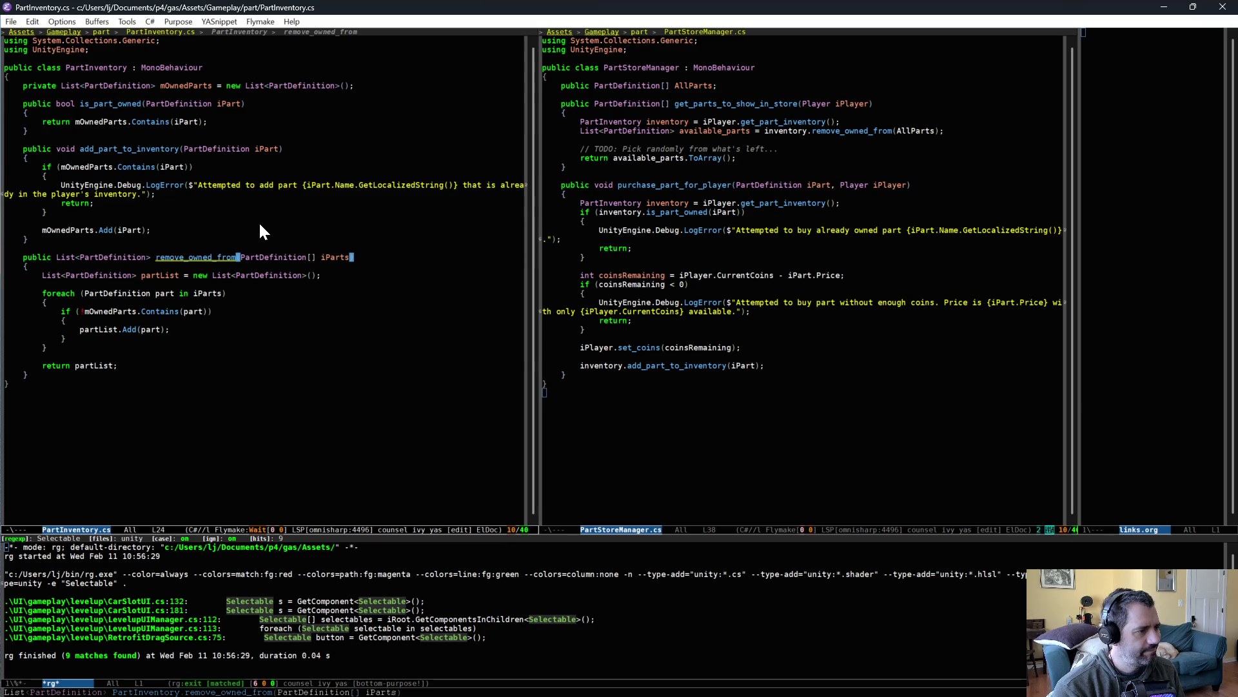
Rename the method to remove_owned_parts_from_list in PartInventory.cs and save
key("BackSpace")
key("BackSpace")
key("BackSpace")
type("parts_from")
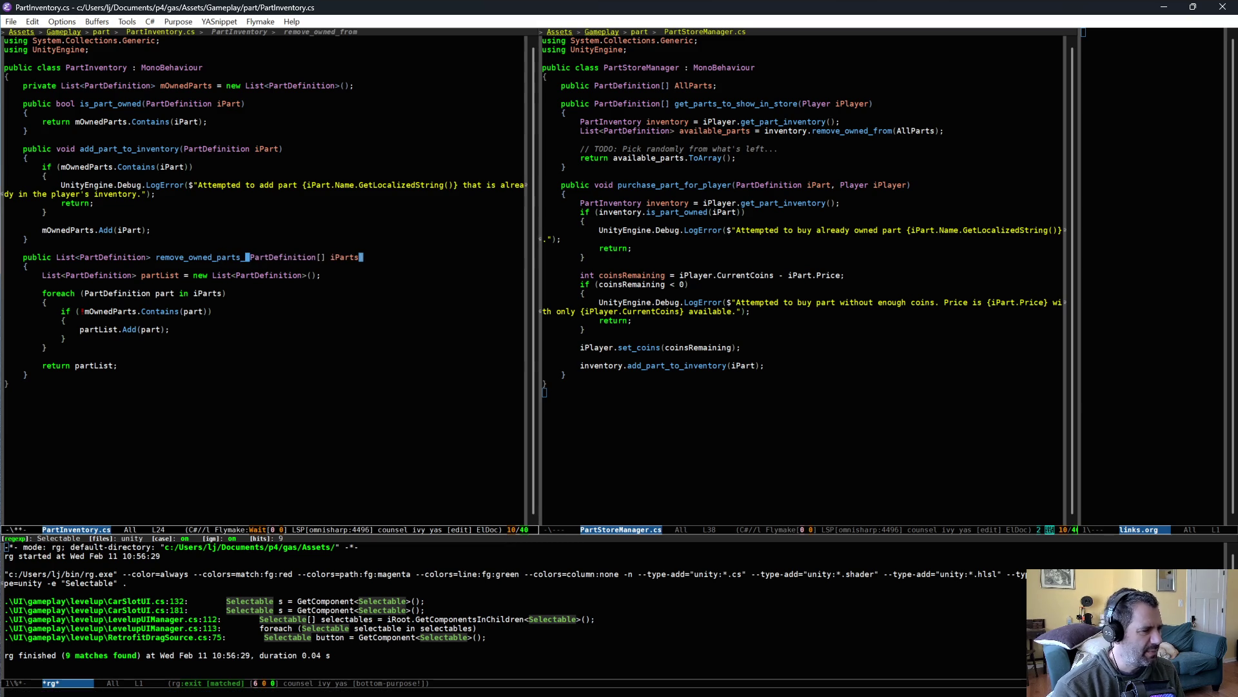
type("_lis")
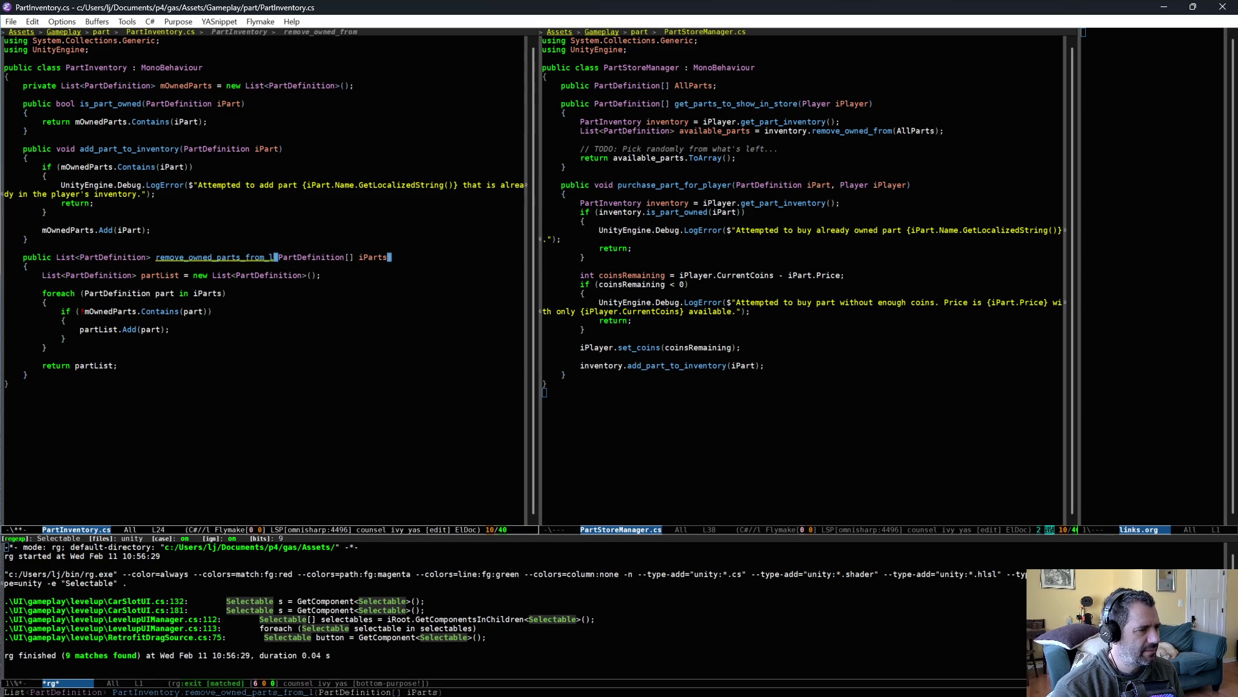
type("t")
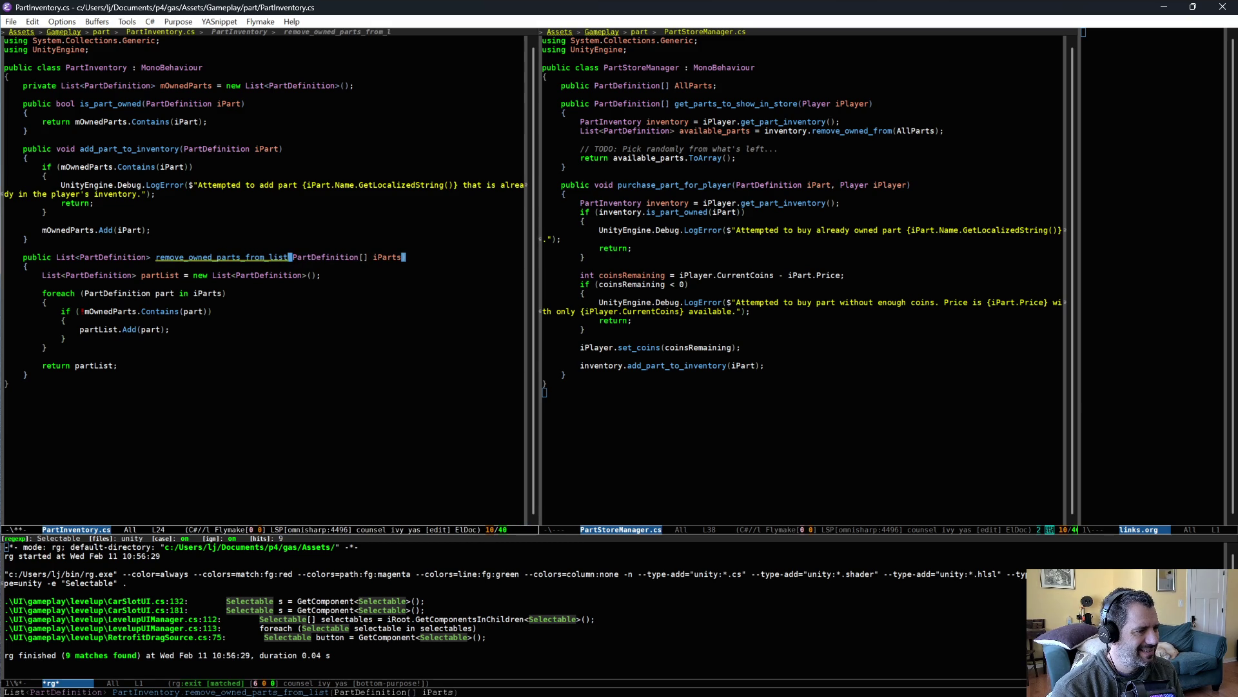
key("ctrl+x")
key("ctrl+s")
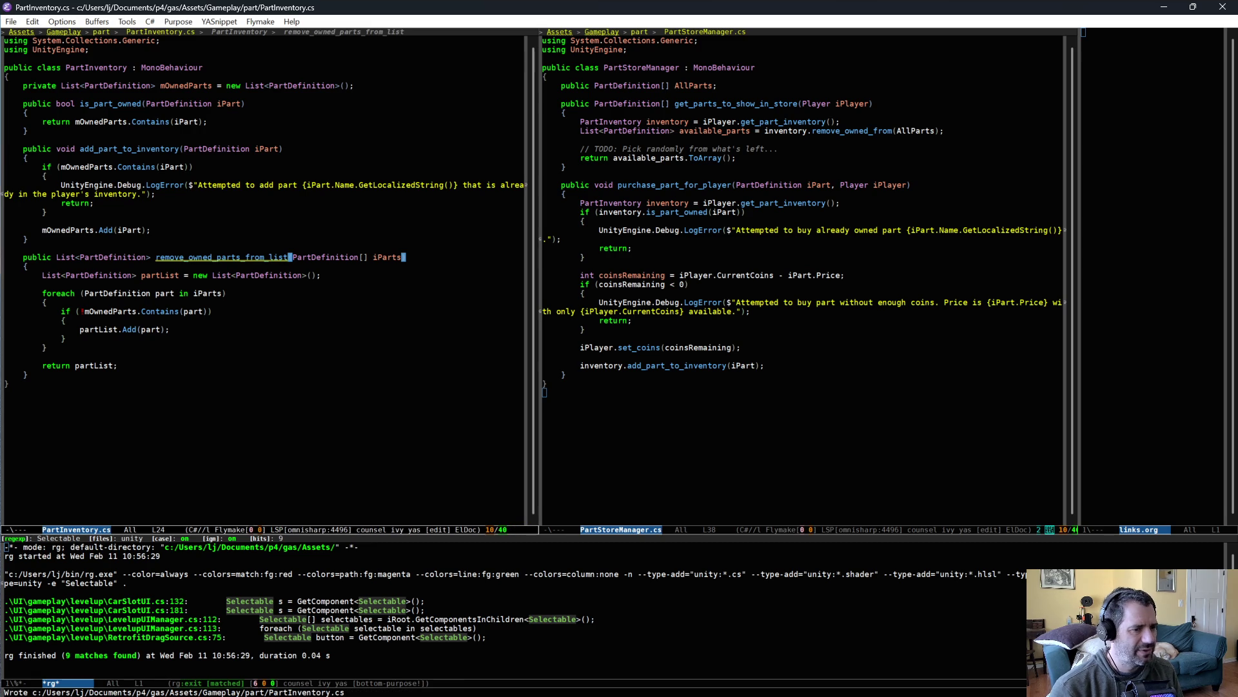
Update the caller in PartStoreManager.cs to remove_owned_parts_from_list and save
left_click(890, 131)
key("ctrl+BackSpace")
type("parts_from_list")
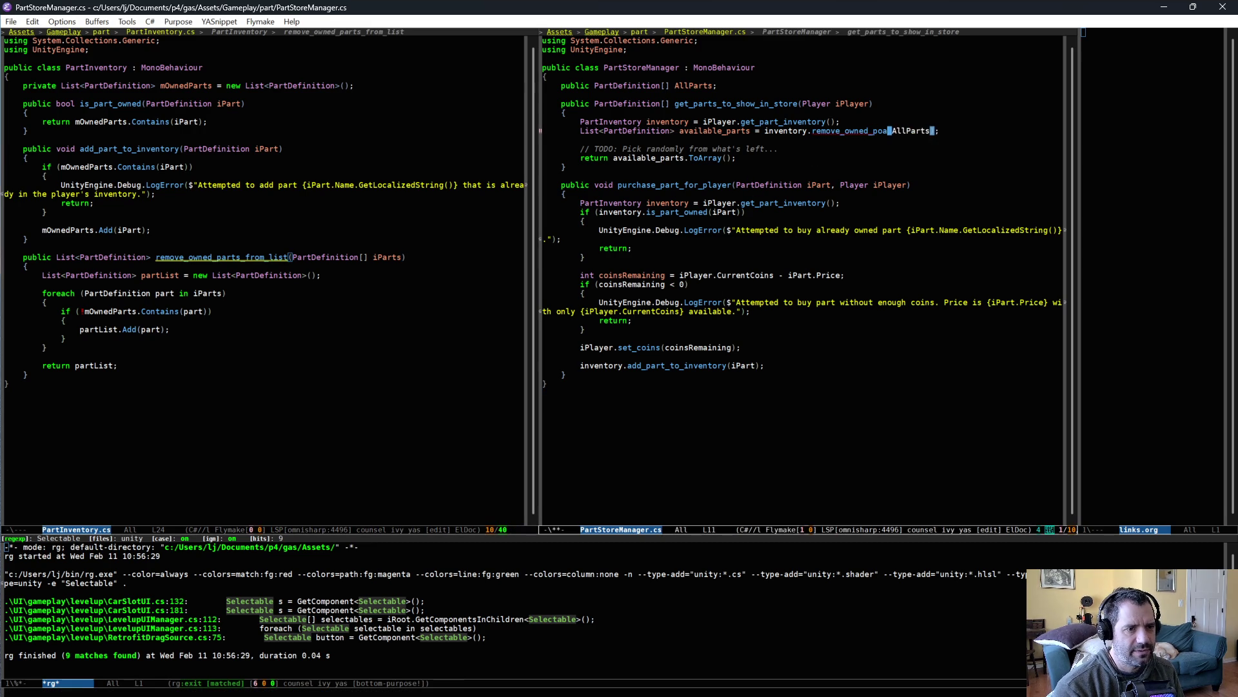
key("ctrl+x")
key("ctrl+s")
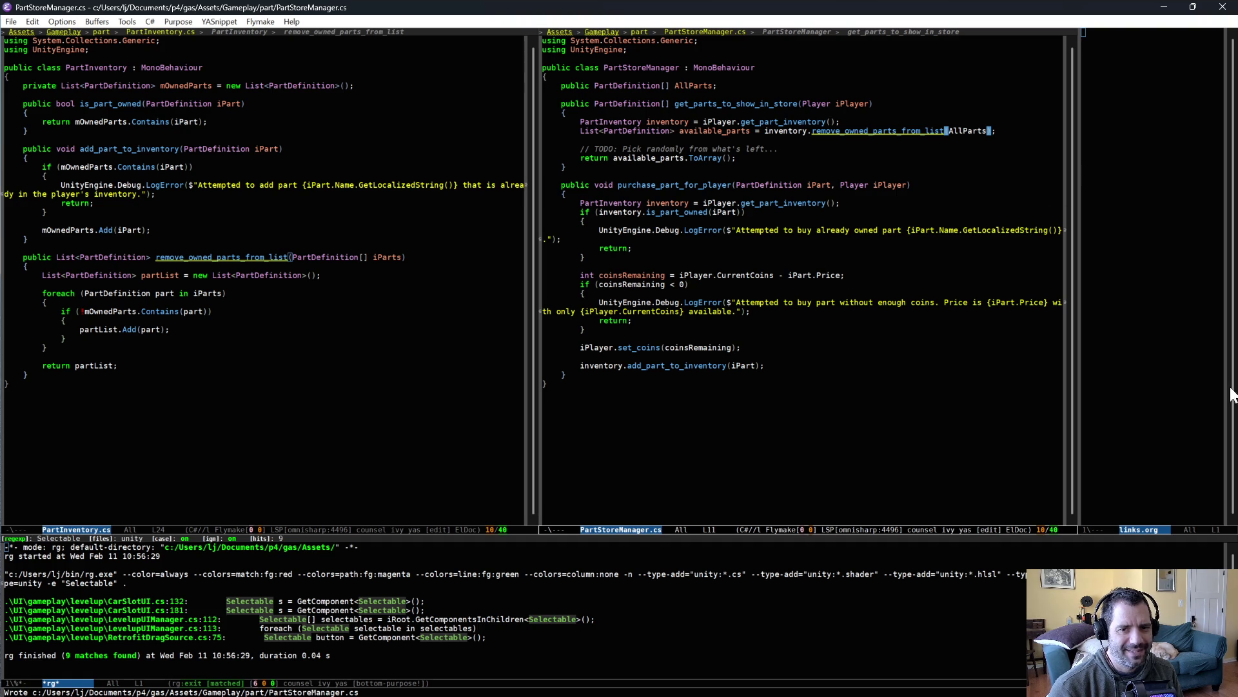
Move to the end of both files, focus the PartInventory.cs pane, and return to Unity
left_click(498, 408)
left_click(730, 474)
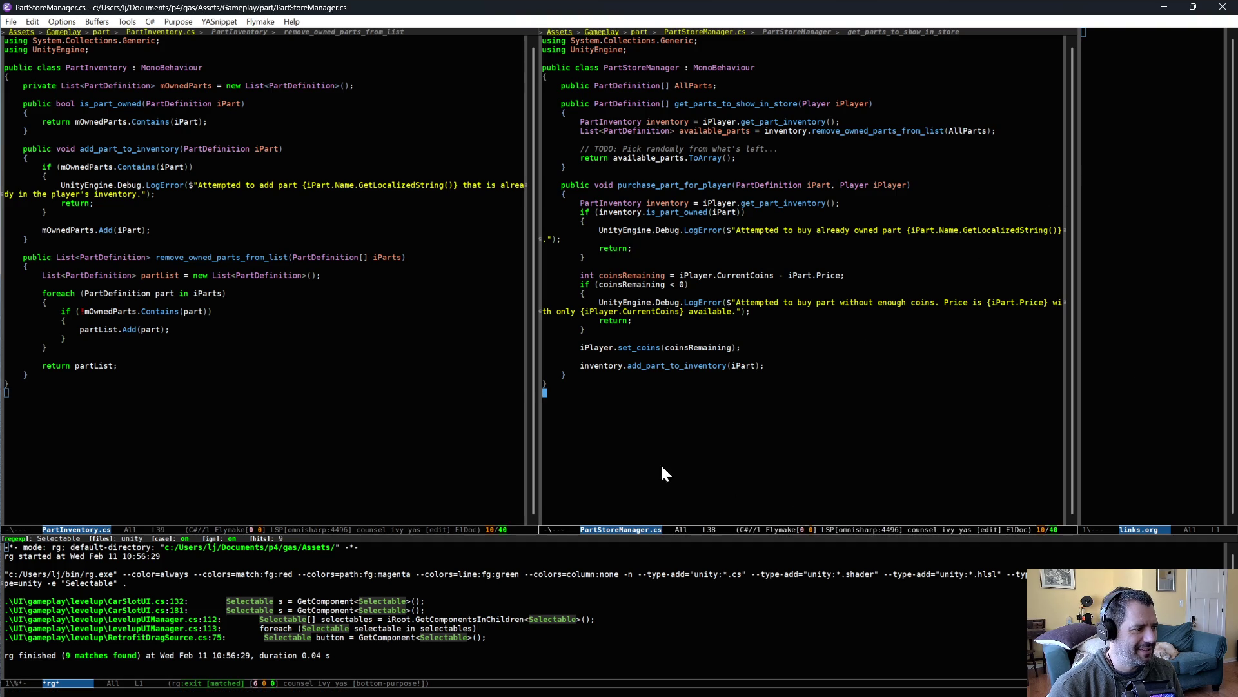
key("ctrl+x")
key("o")
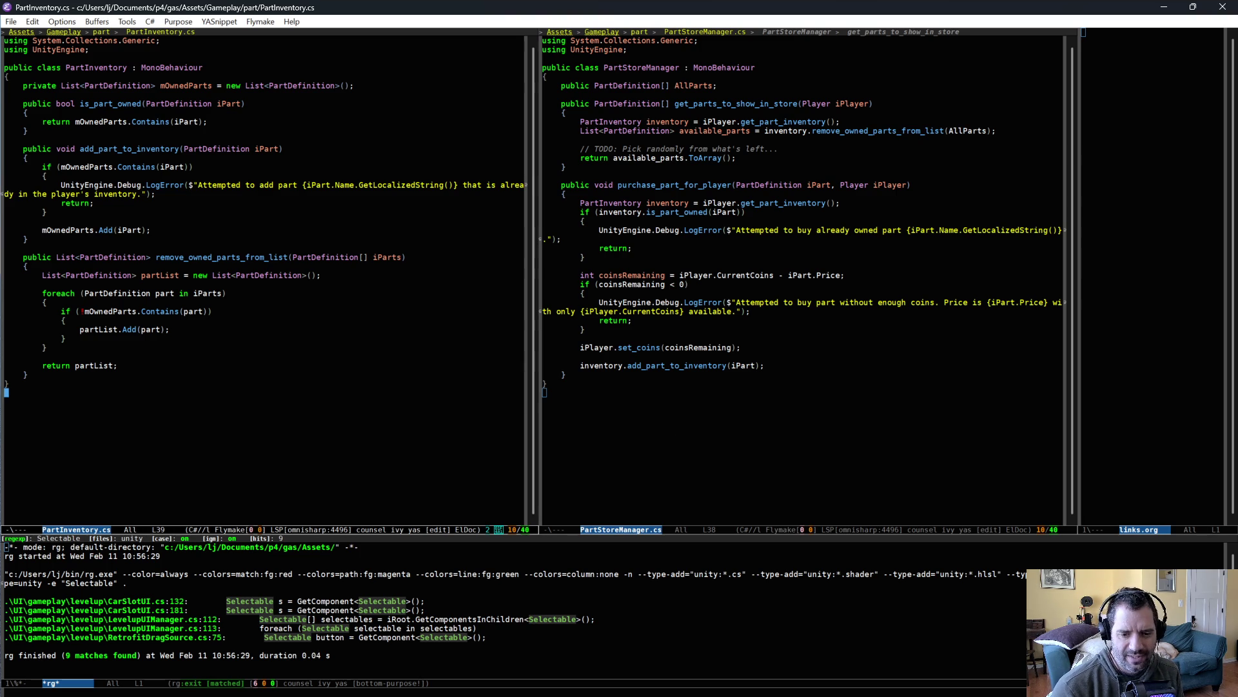
key("alt+Tab")
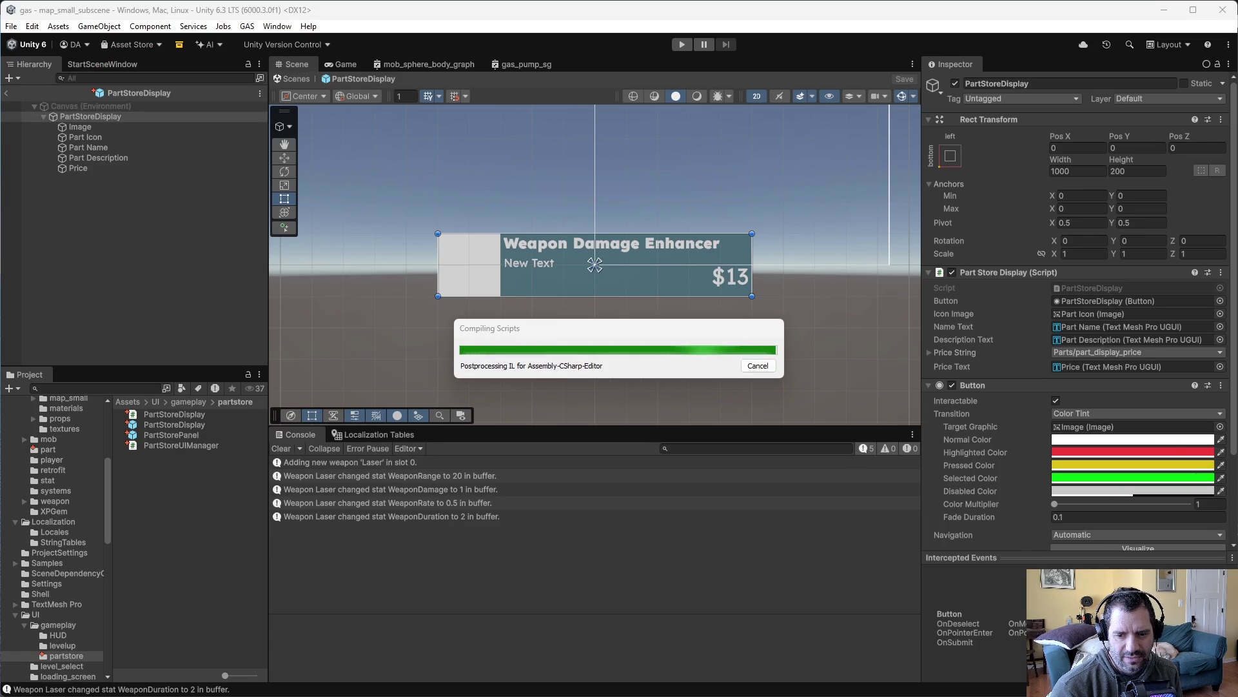
Check map_small_subscene.unity in P4V's pending list, then show the map_small folder in Unity
key("alt+Tab")
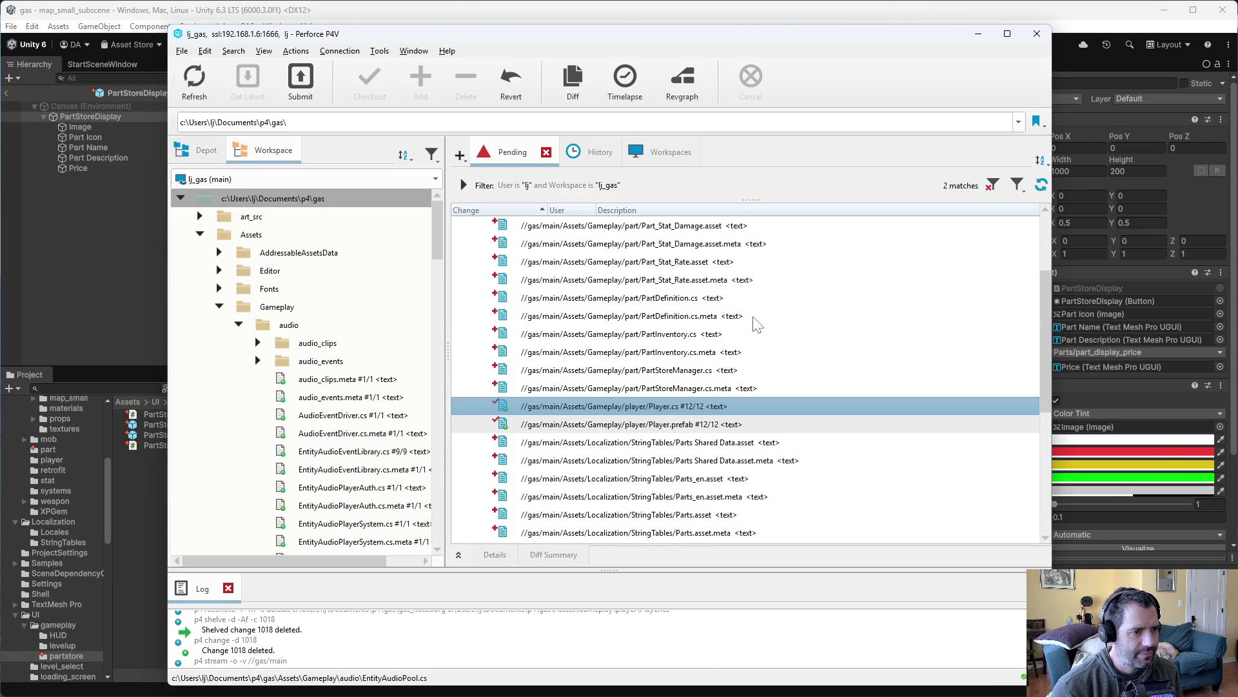
scroll(723, 322, "up", 2)
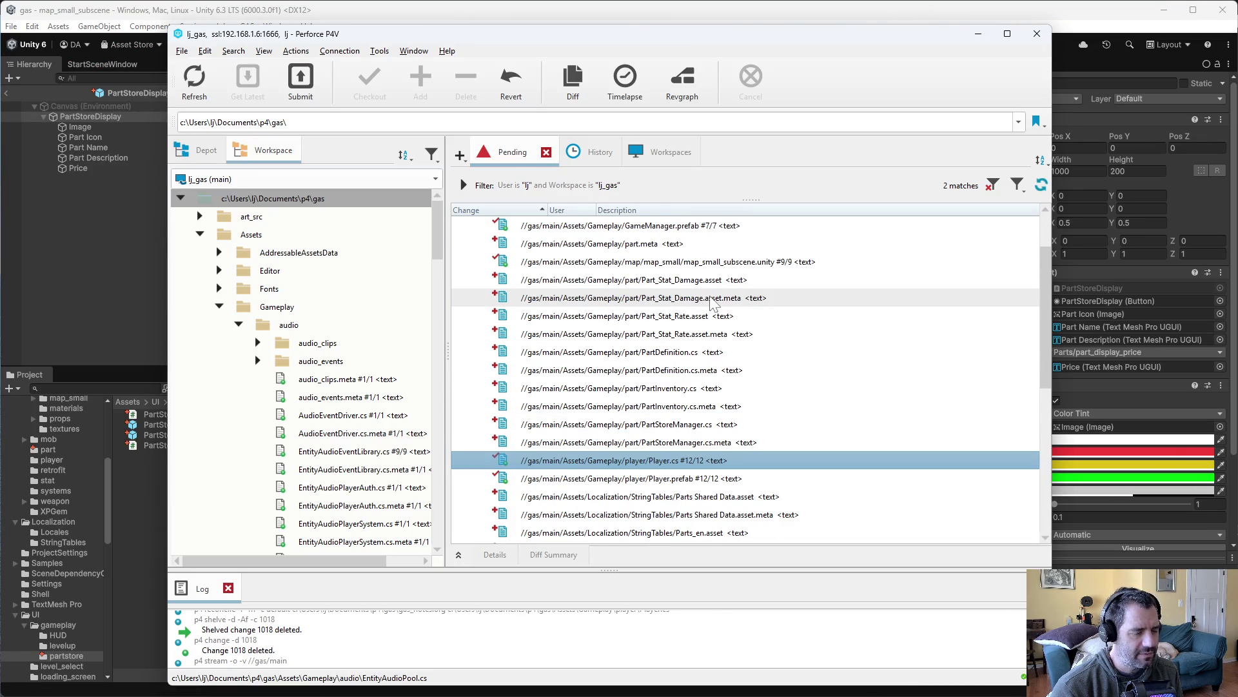
left_click(753, 316)
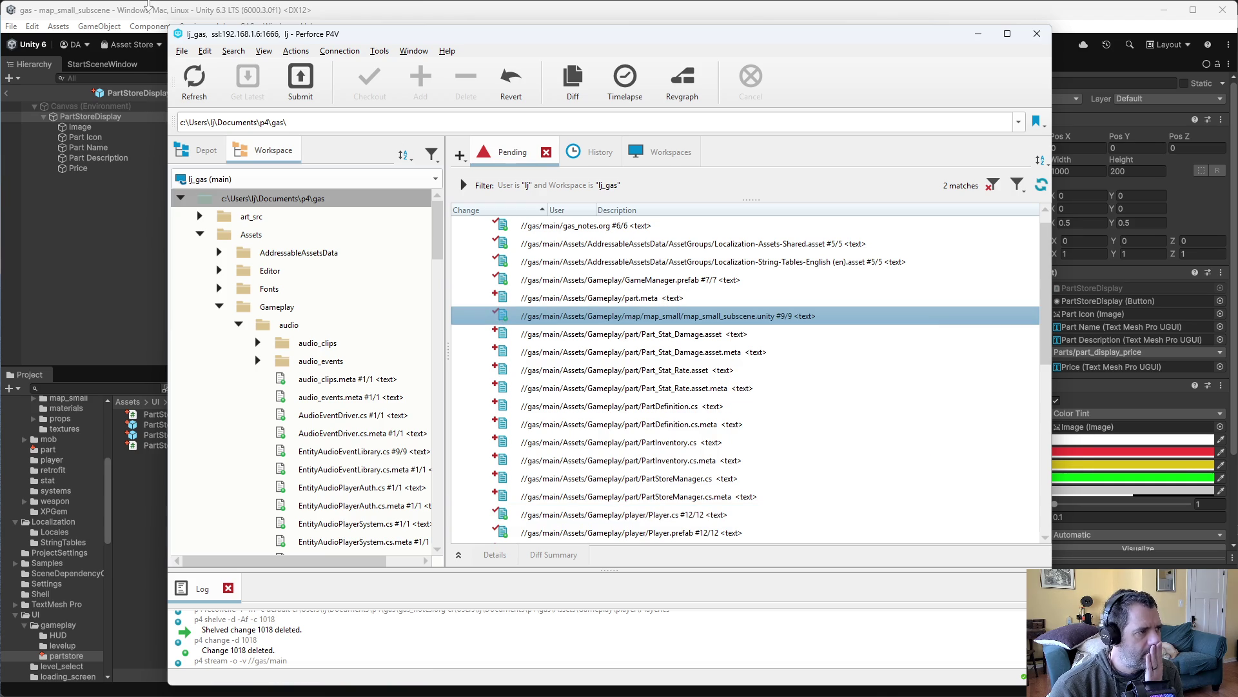
key("alt+Tab")
scroll(71, 536, "up", 3)
left_click(61, 477)
Open the map_small_subscene scene and set gas_pump's Activate Duration to 2
double_click(187, 454)
left_click(27, 89)
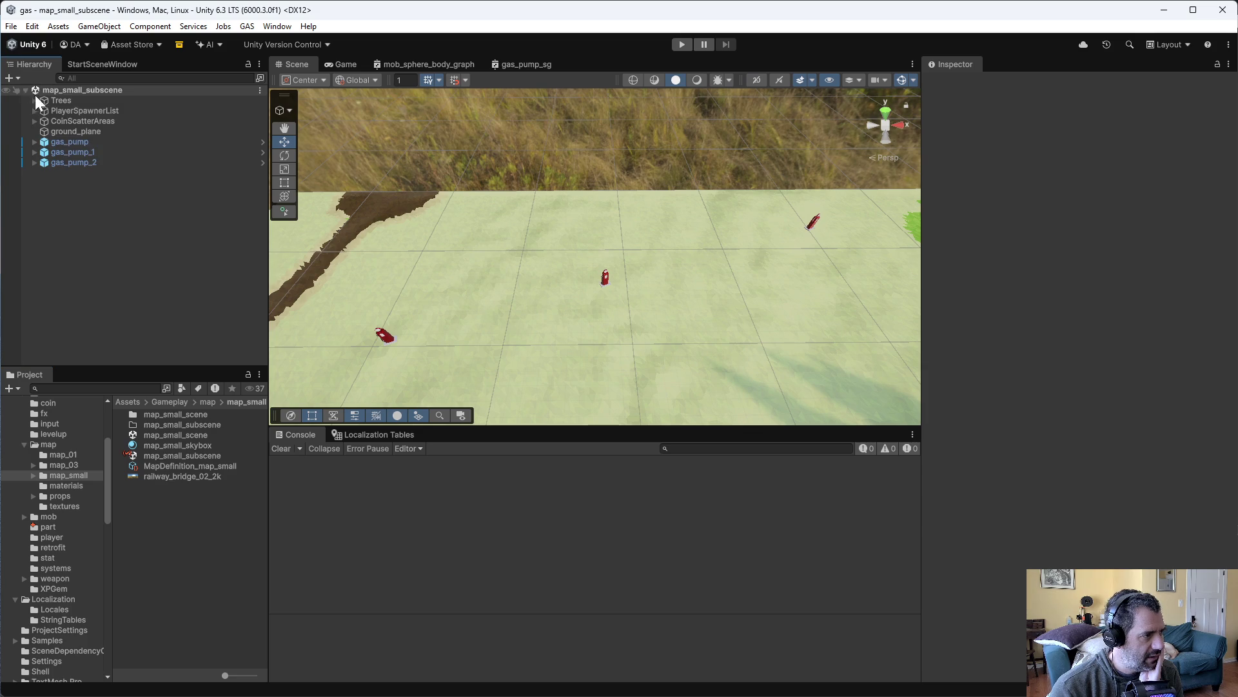
left_click(75, 133)
left_click(100, 142)
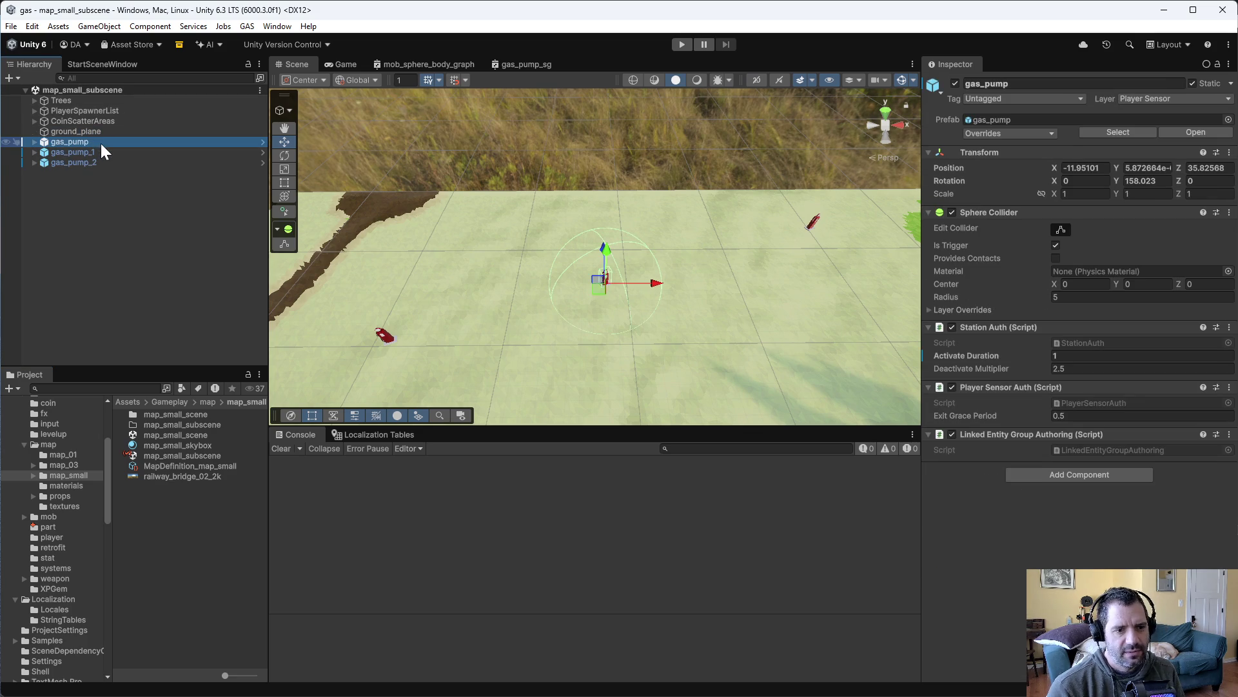
left_click(1076, 356)
type("2")
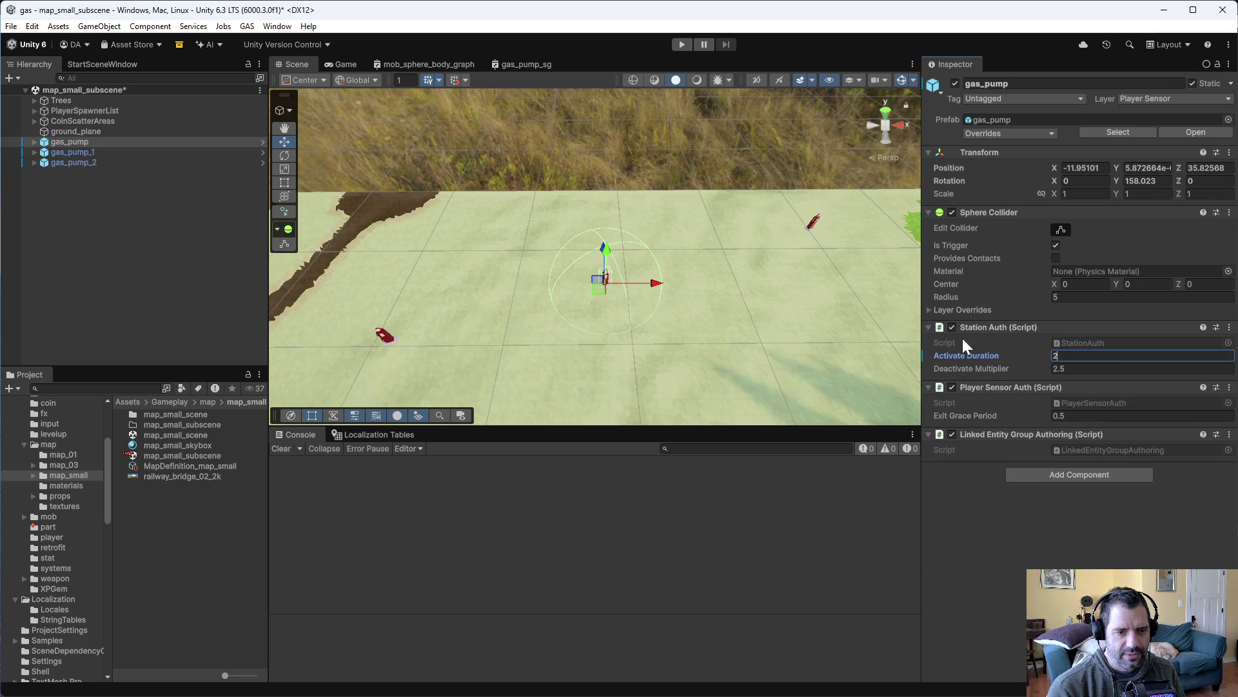
Set Activate Duration to 2 on gas_pump_1 and gas_pump_2 as well
left_click(76, 151)
left_click(1074, 356)
type("2")
left_click(96, 156)
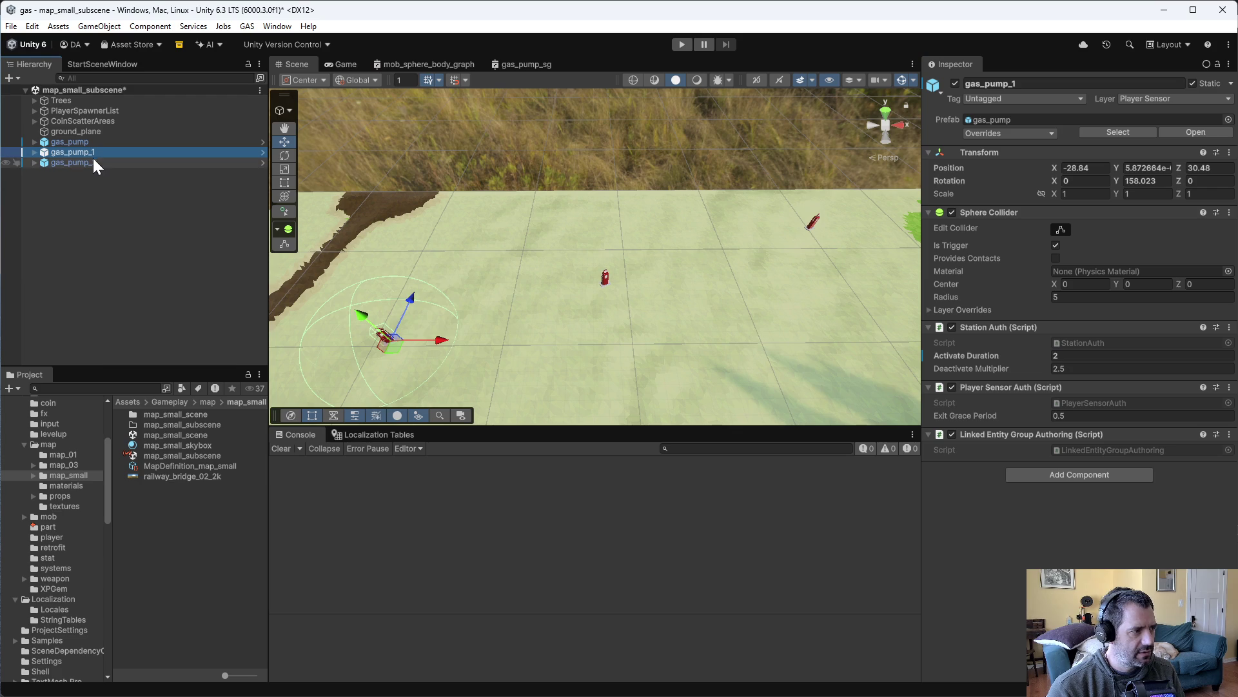
left_click(94, 163)
left_click(1090, 355)
type("2")
key("Return")
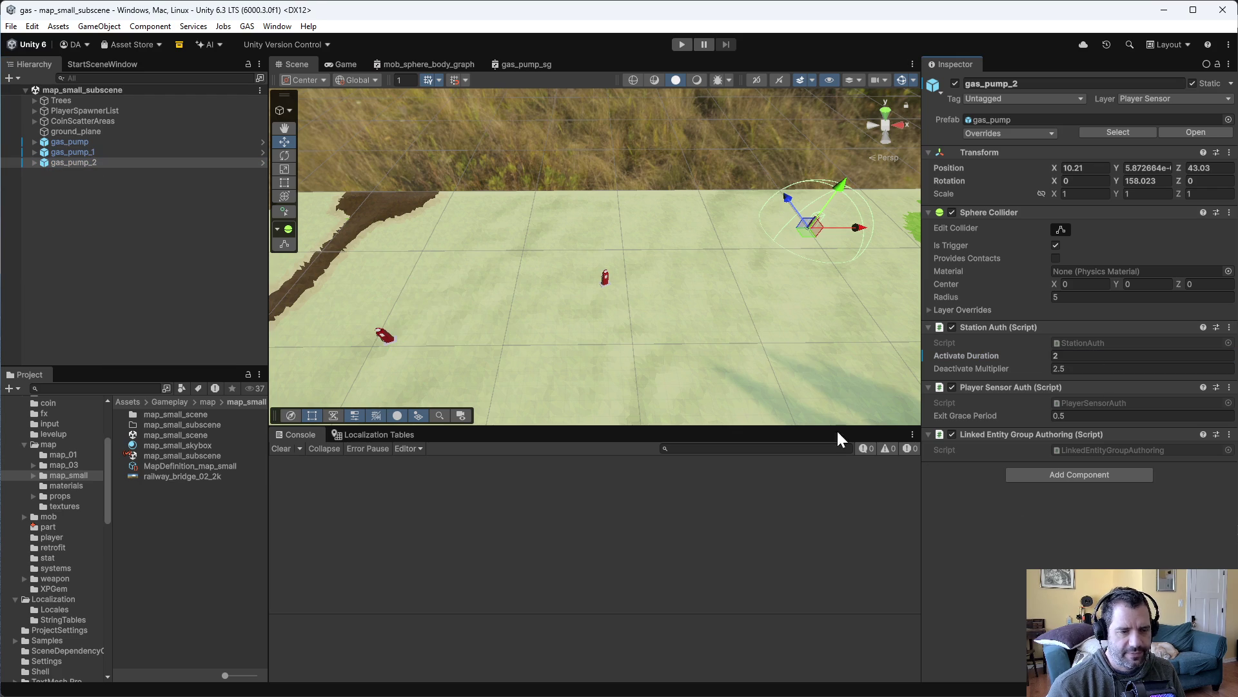
mouse_move(592, 298)
left_mouse_down("alt")
mouse_move(619, 245)
mouse_move(756, 273)
left_mouse_up("alt")
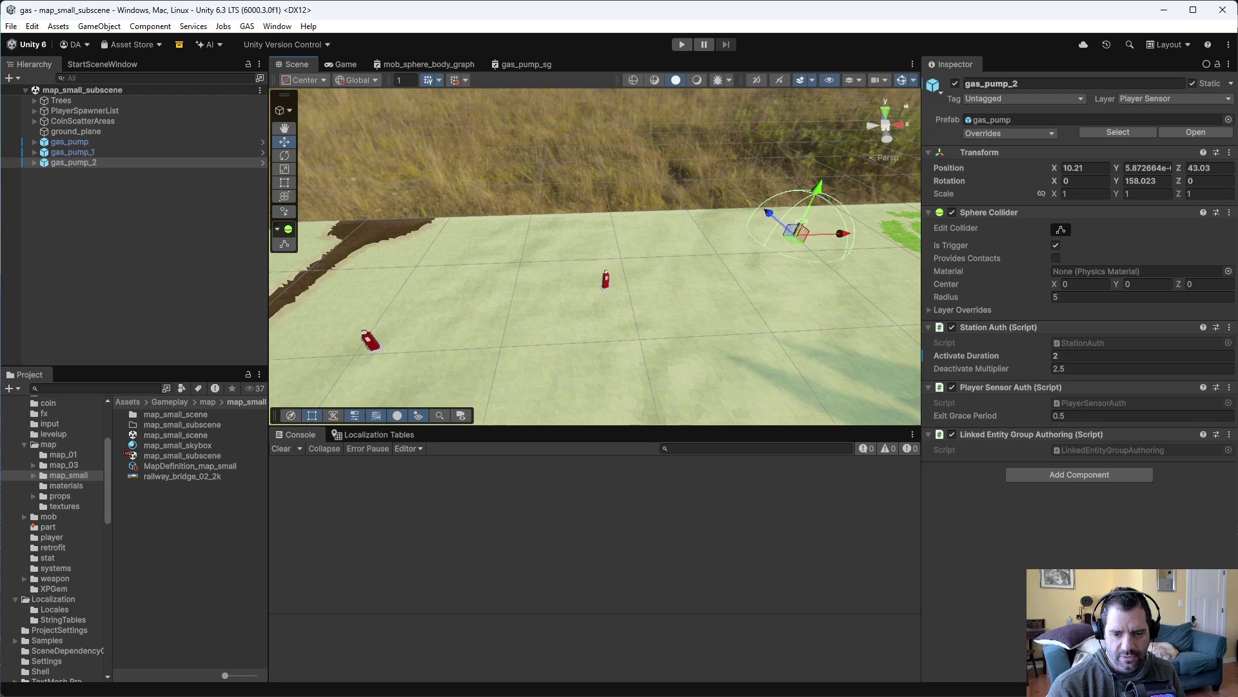
Return to Emacs and bring up the list of open buffers
key("alt+Tab")
left_click(880, 404)
key("ctrl+x")
key("ctrl+b")
View gas_notes.org in the right pane, then show PartStoreManager.cs there again
key("Down")
key("Down")
key("Down")
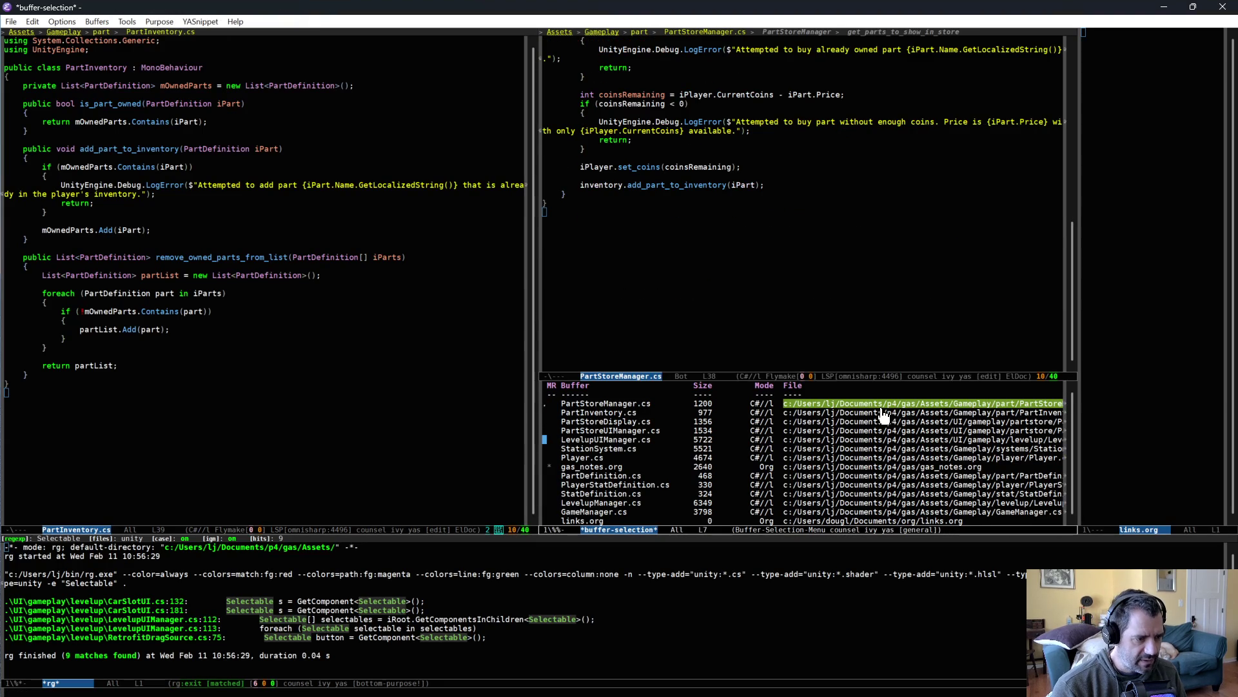
key("Up")
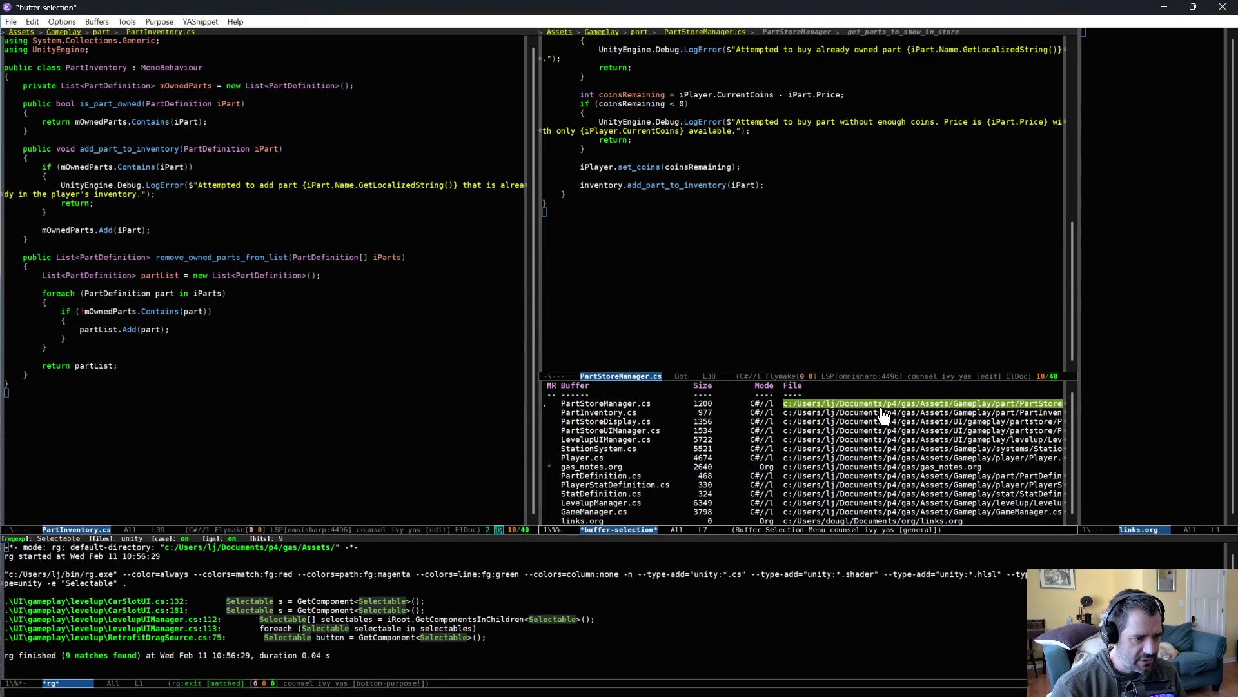
key("Down")
key("Down")
key("Down")
key("Return")
key("ctrl+x")
key("b")
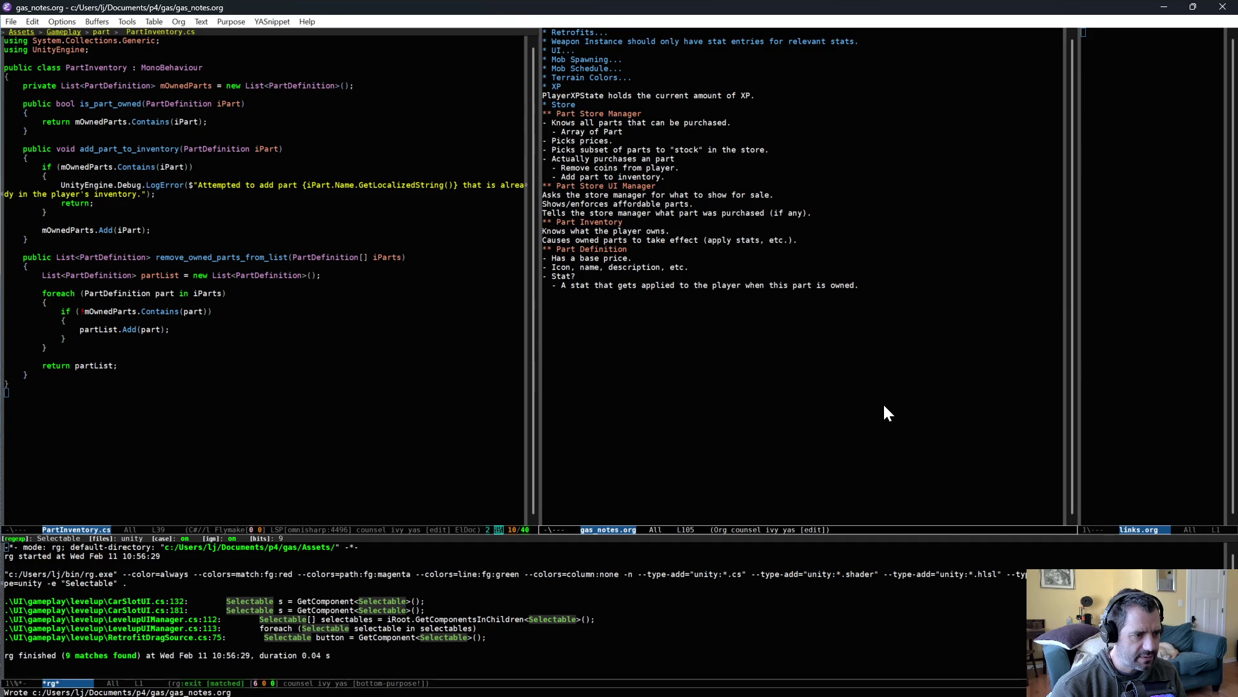
key("Return")
Browse the buffer list down to PlayerStatDefinition.cs, close it, and bring up P4V
key("ctrl+x")
key("ctrl+b")
key("Down")
key("Down")
key("Down")
key("Down")
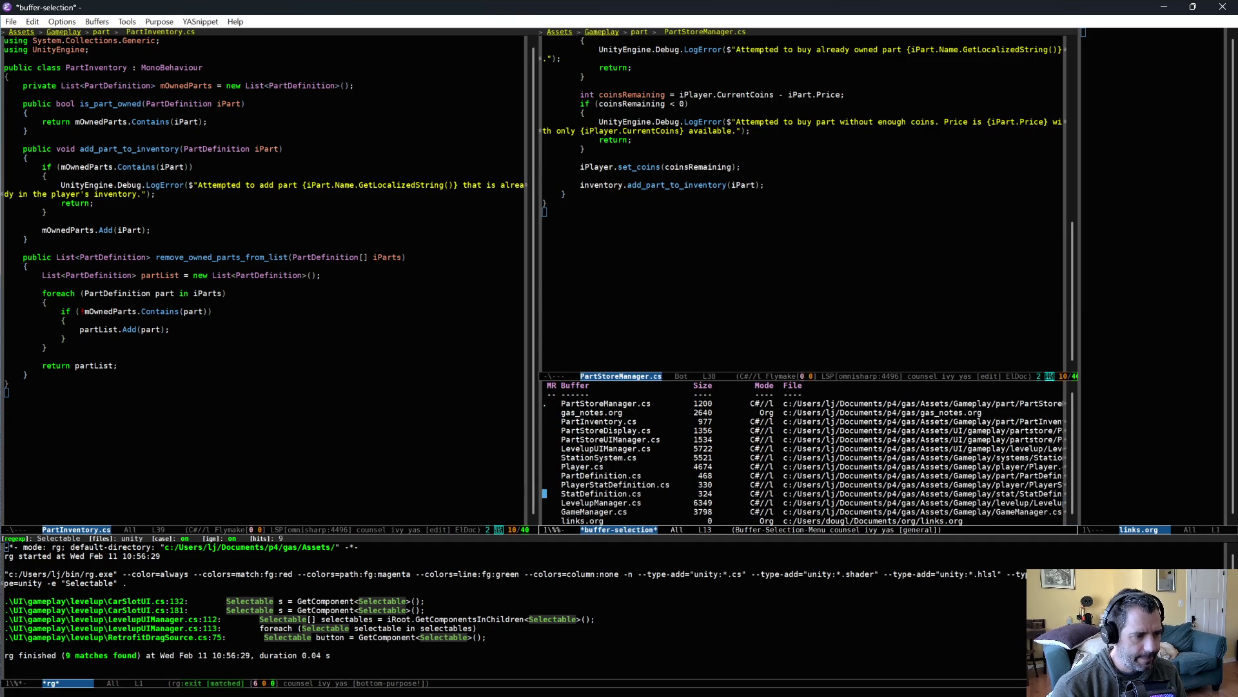
key("q")
key("ctrl+g")
key("alt+Tab")
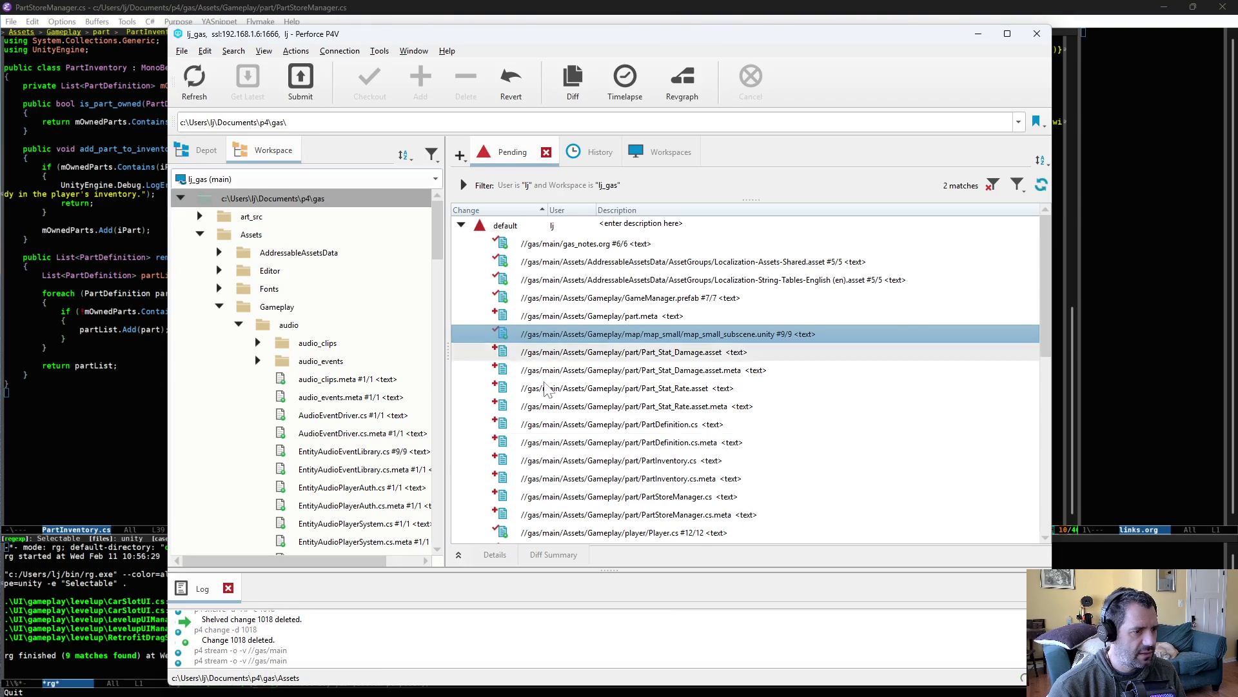
Start submitting the default pending changelist from its context menu
scroll(598, 464, "down", 5)
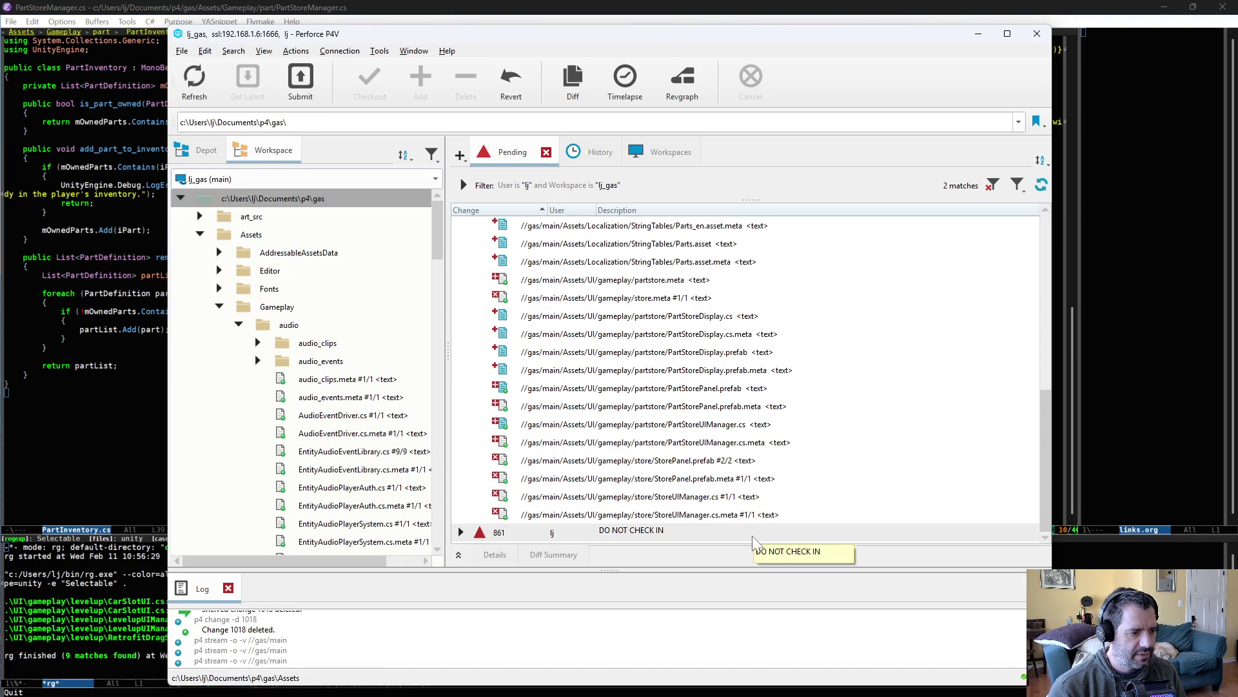
scroll(738, 520, "up", 4)
scroll(740, 519, "up", 4)
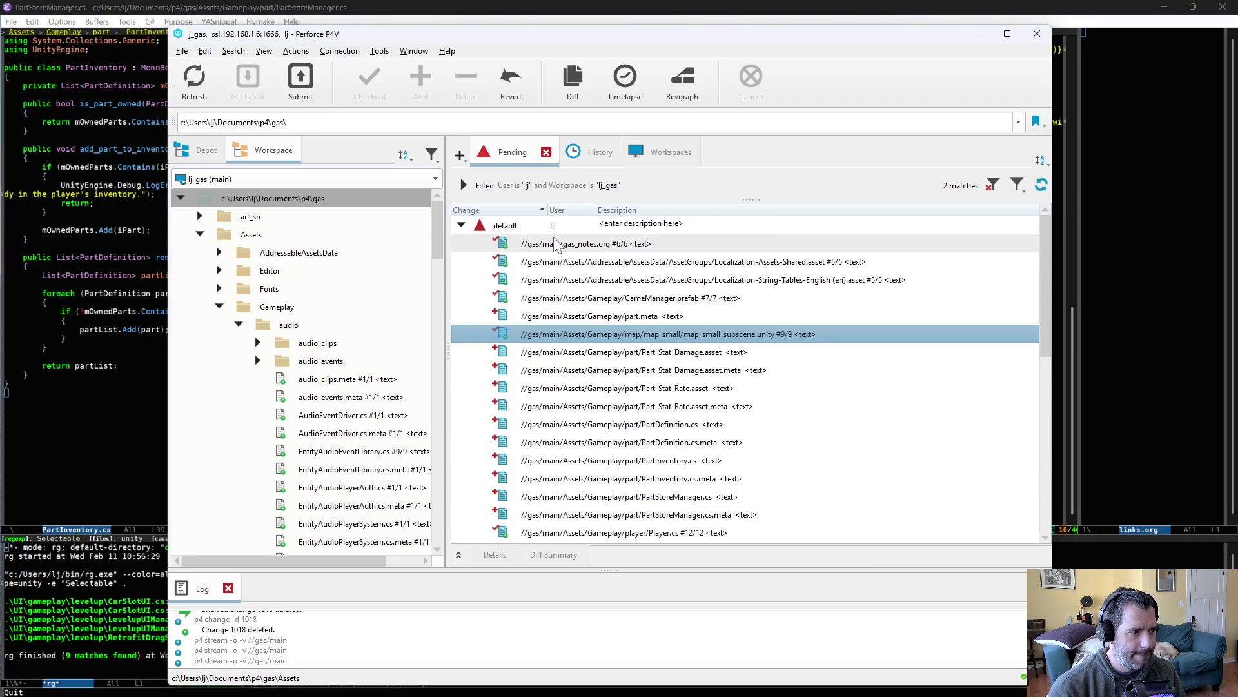
scroll(642, 442, "down", 8)
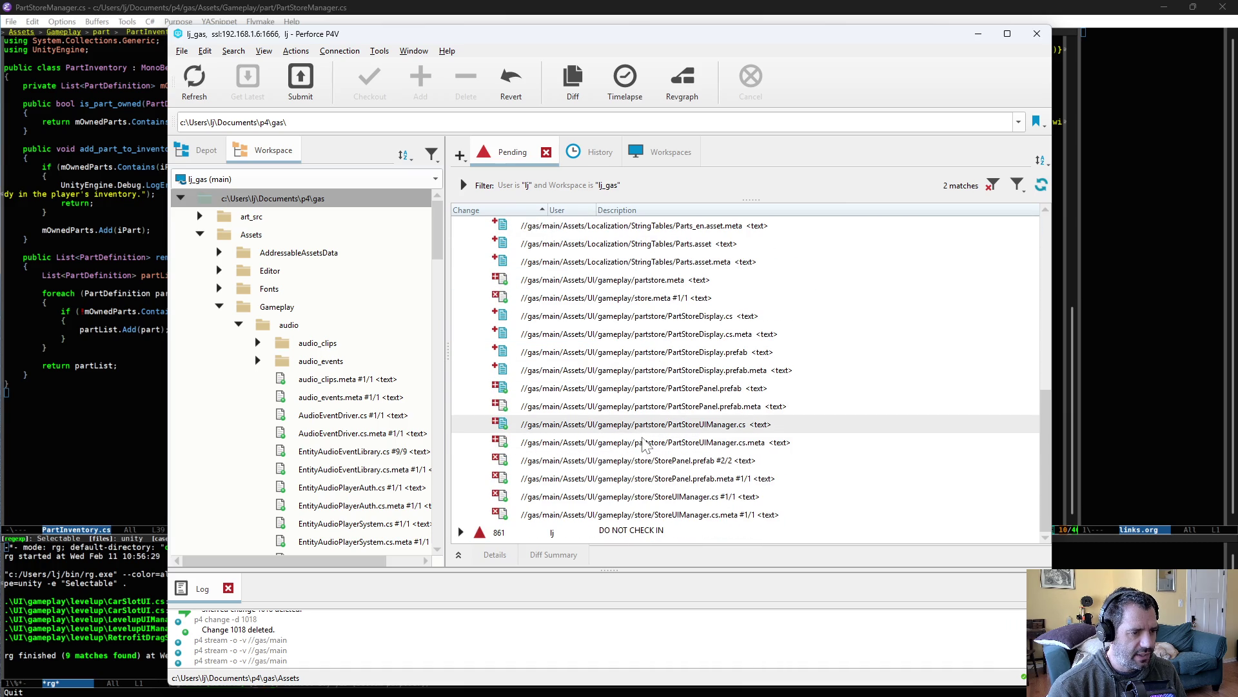
scroll(643, 445, "up", 8)
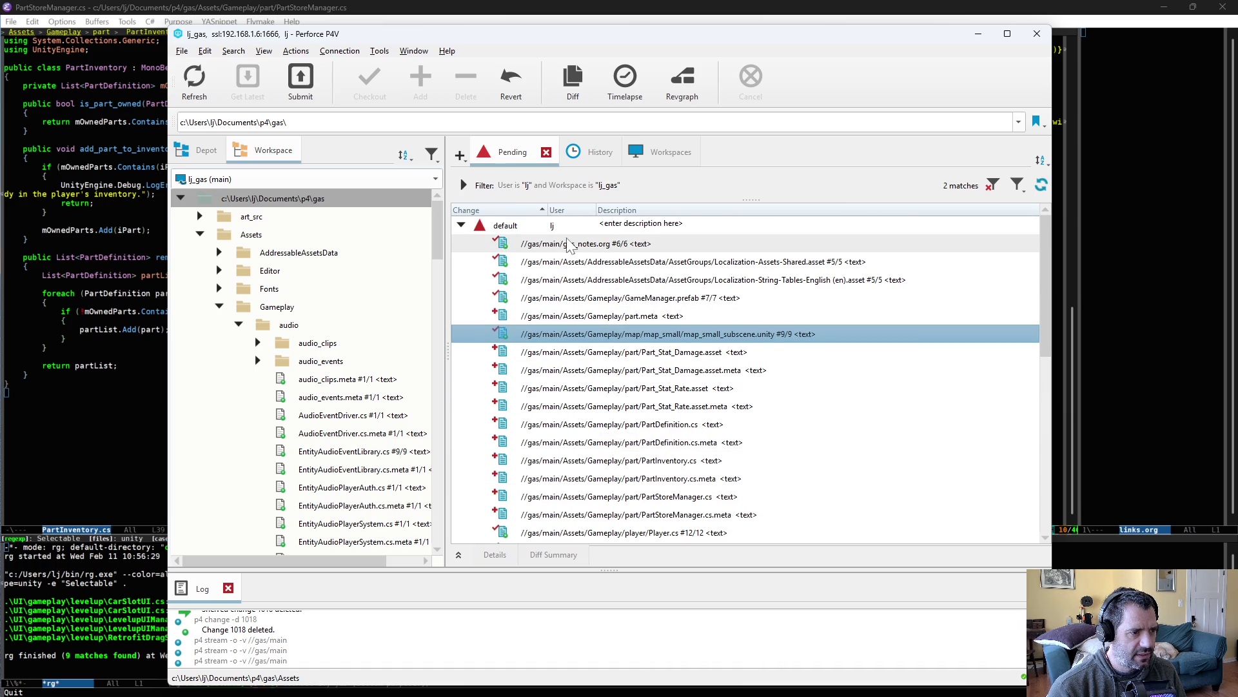
left_click(559, 227)
right_click(560, 227)
left_click(583, 242)
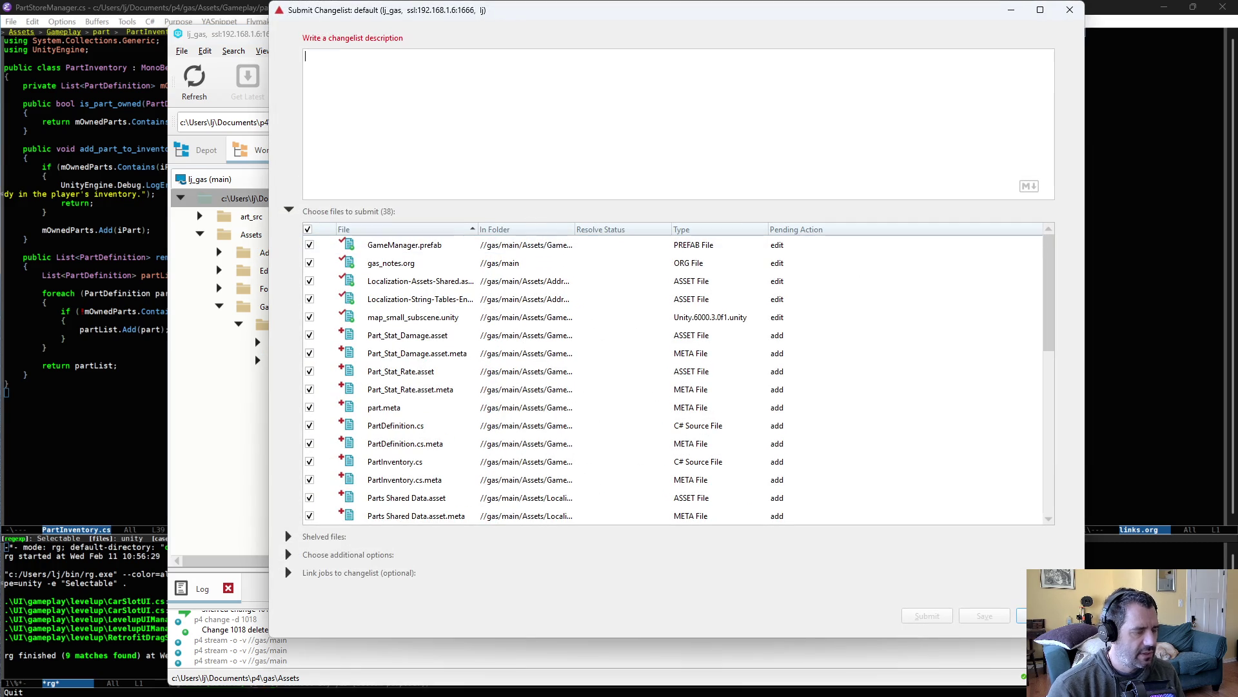
Describe it as a first pass of a part store, noting the player has an inventory of parts
type("added first a")
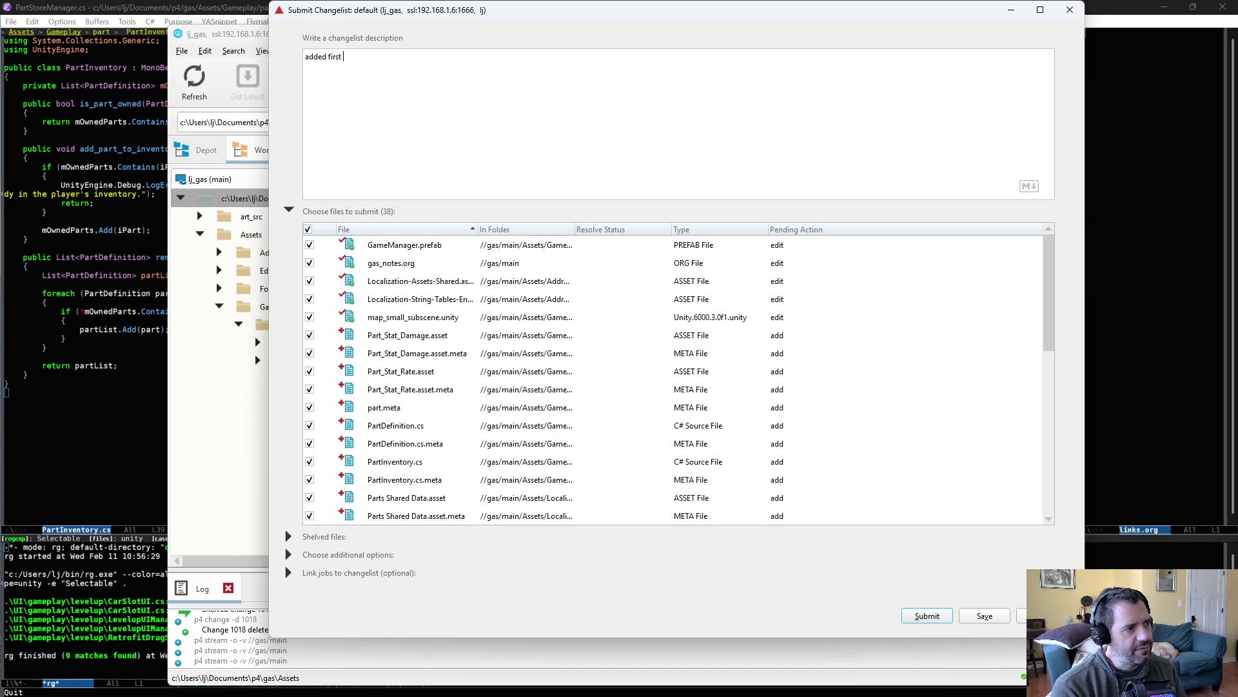
key("BackSpace")
type("pas")
key("BackSpace")
key("BackSpace")
type("of a s")
type("art store")
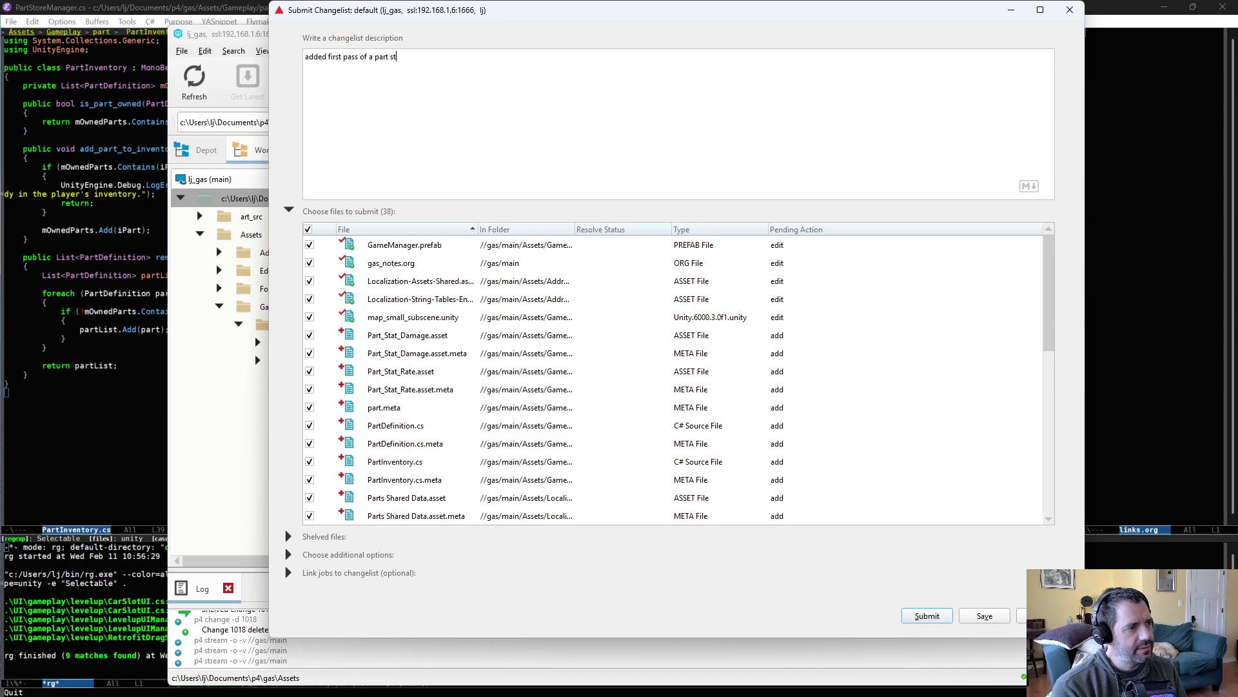
key("Return")
type("- Trigge")
type("hen a station ")
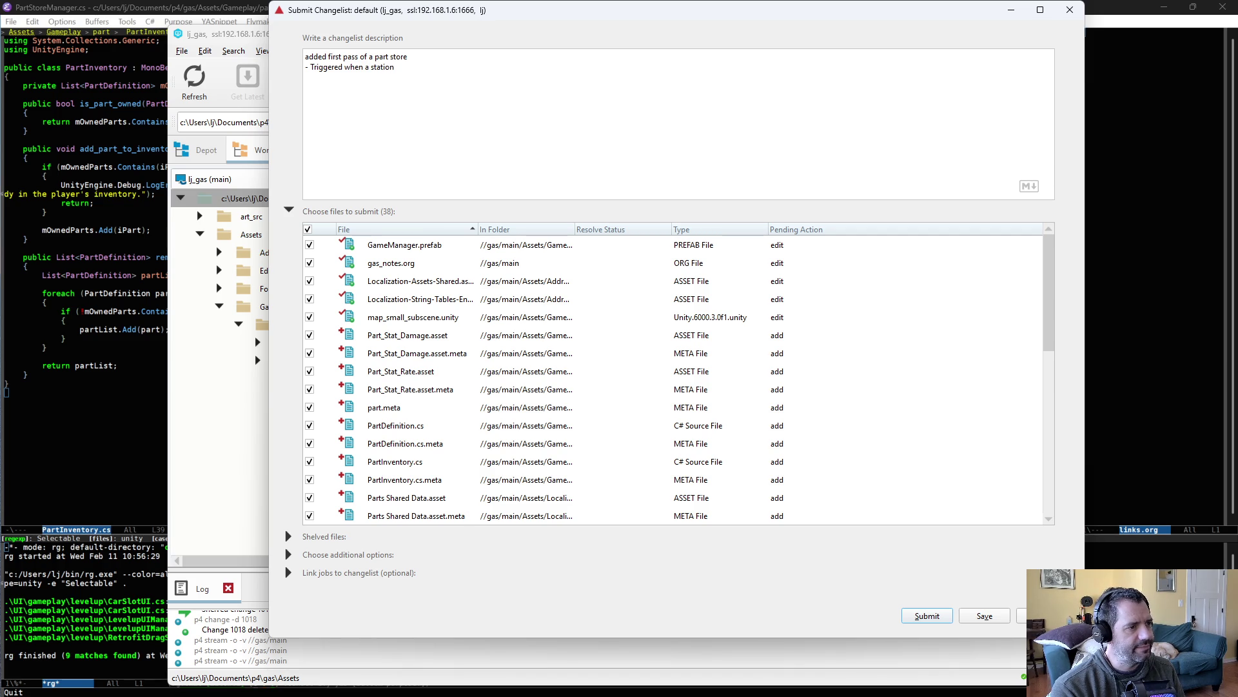
type("ils ")
type("s up.")
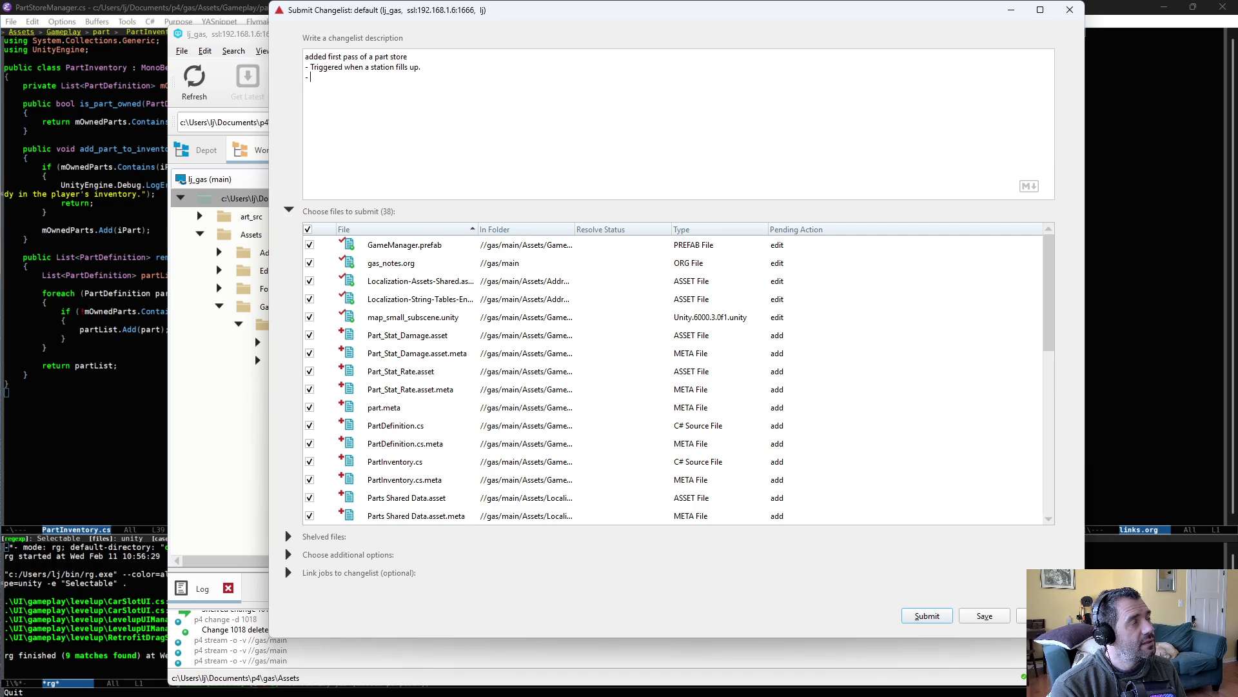
type("Player has an inv")
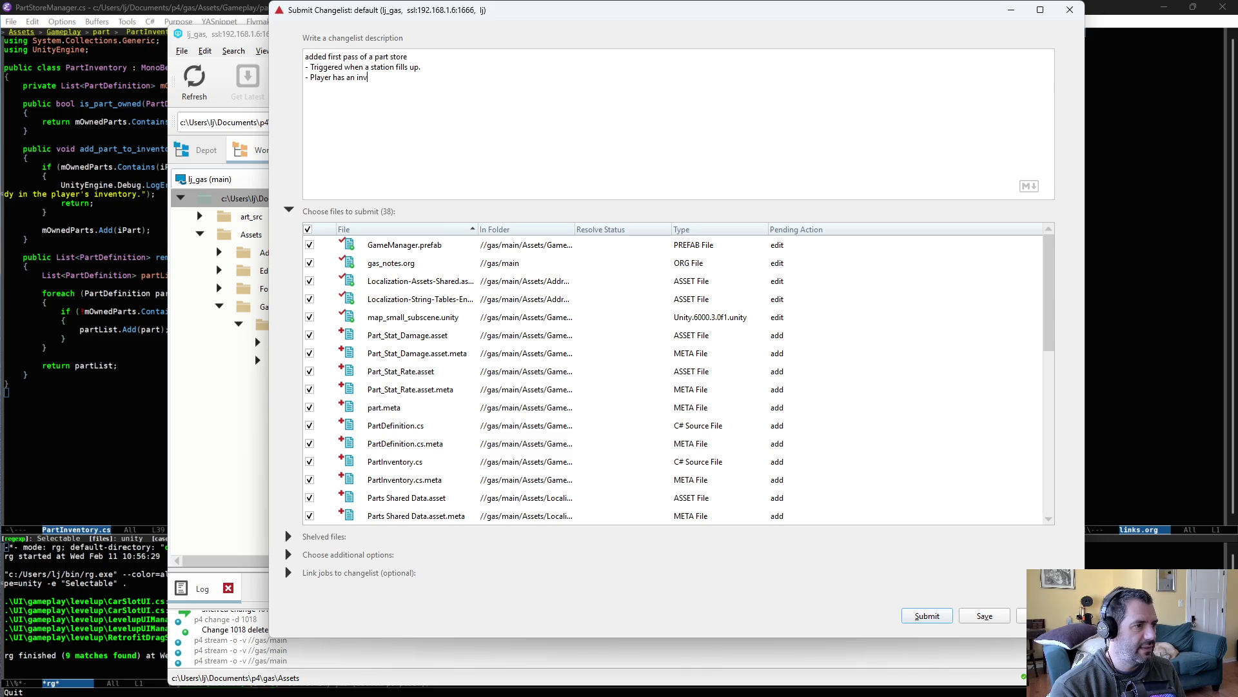
type("entory of parts.")
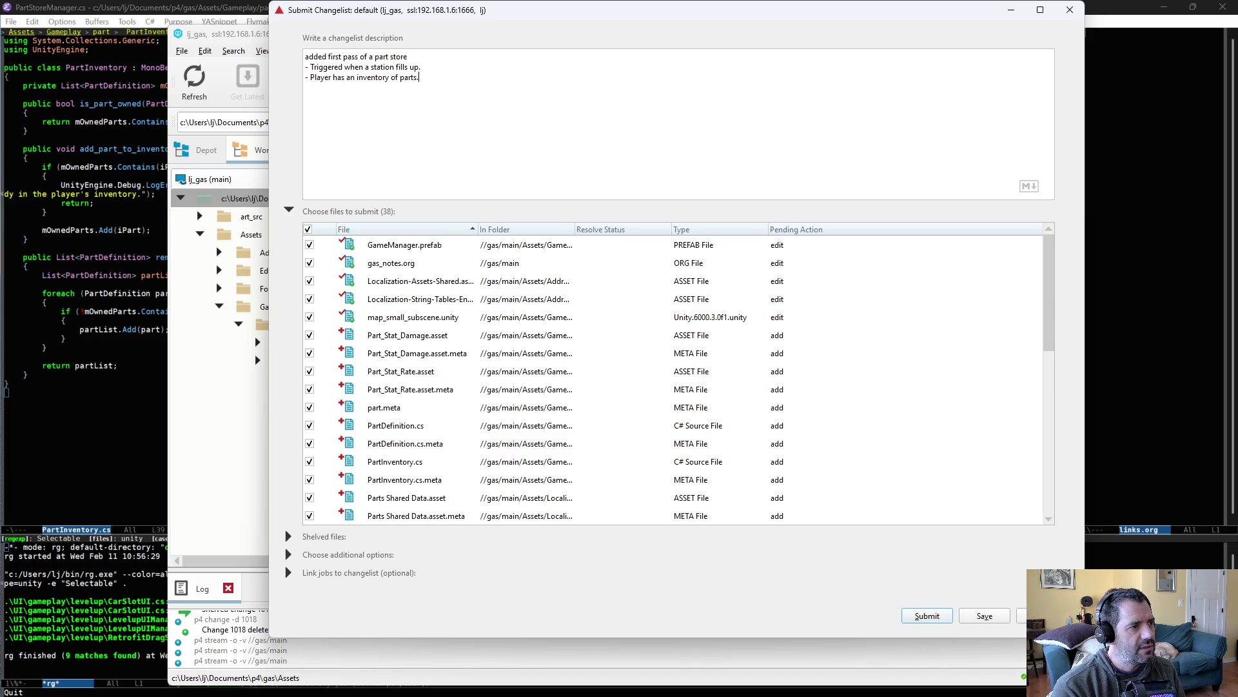
Add the bullet '- Part manager knows all parts and picks ones to display.' plus a purchasing note
key("Return")
type("- Part manager knows all p")
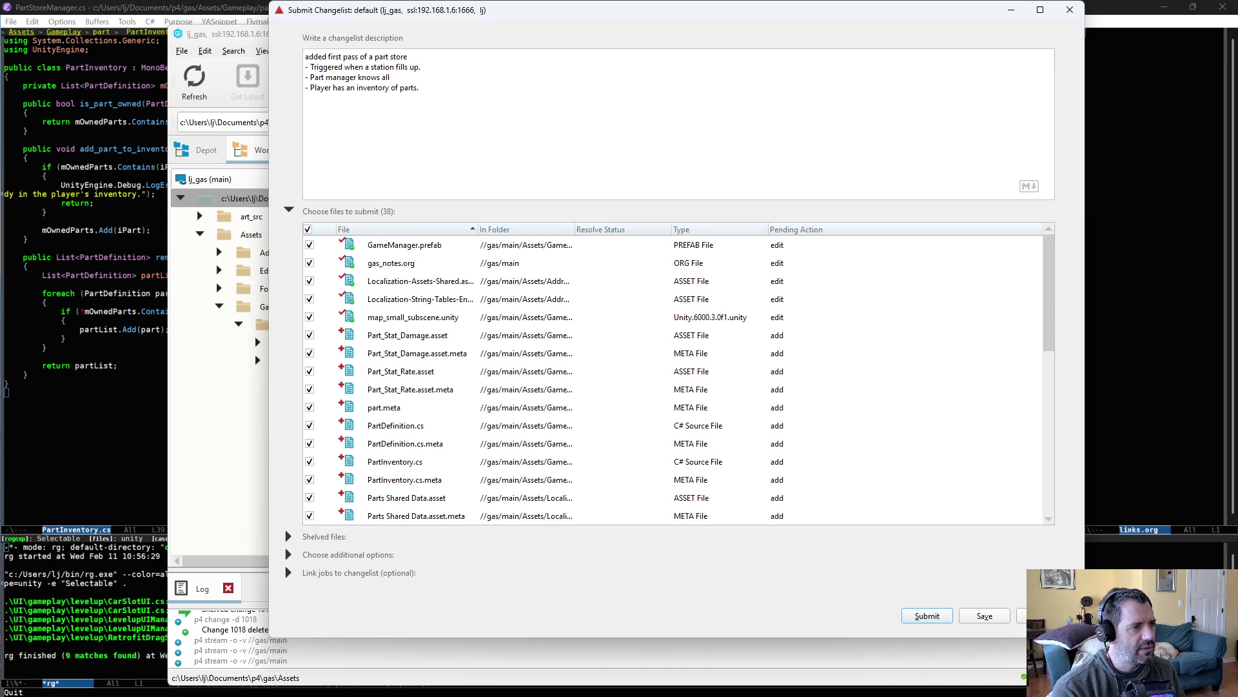
type("arts and ")
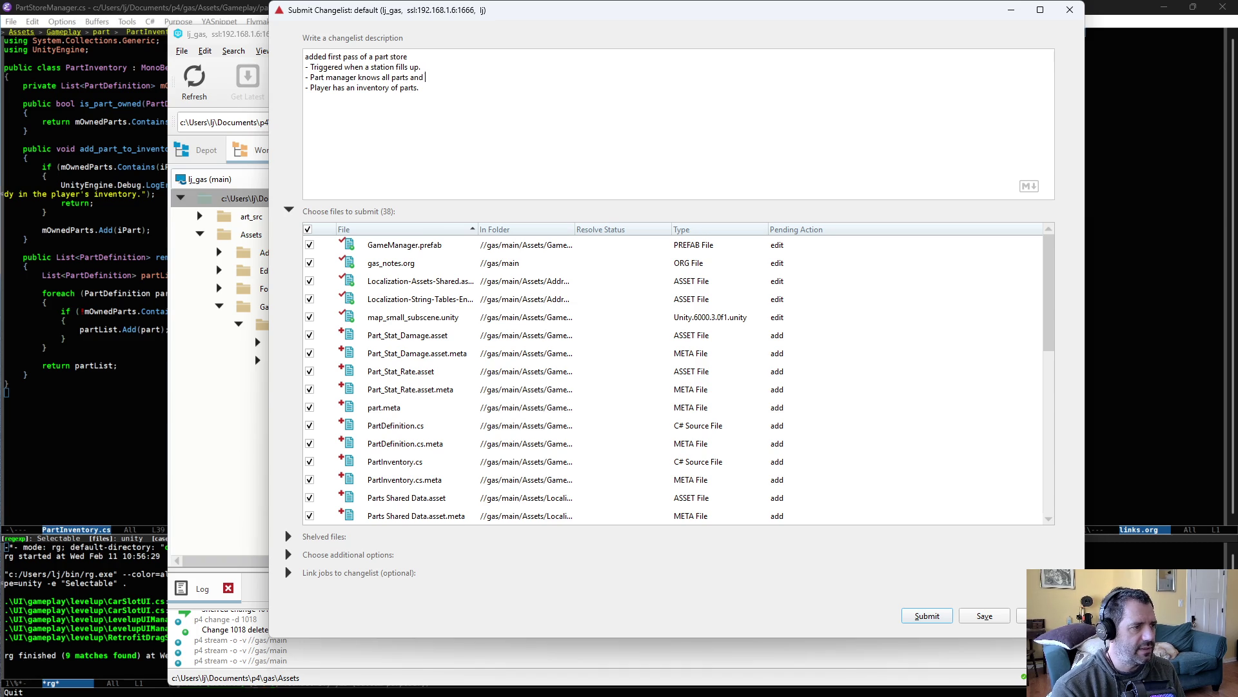
type("picks one")
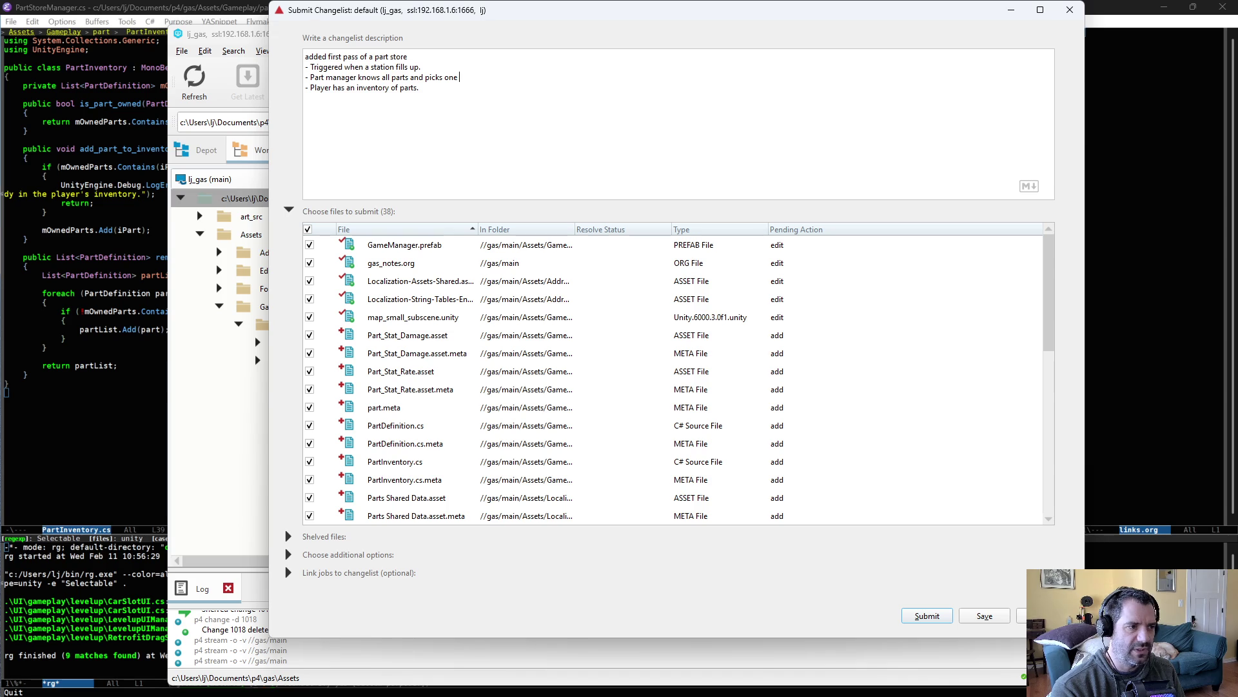
type("s to display.")
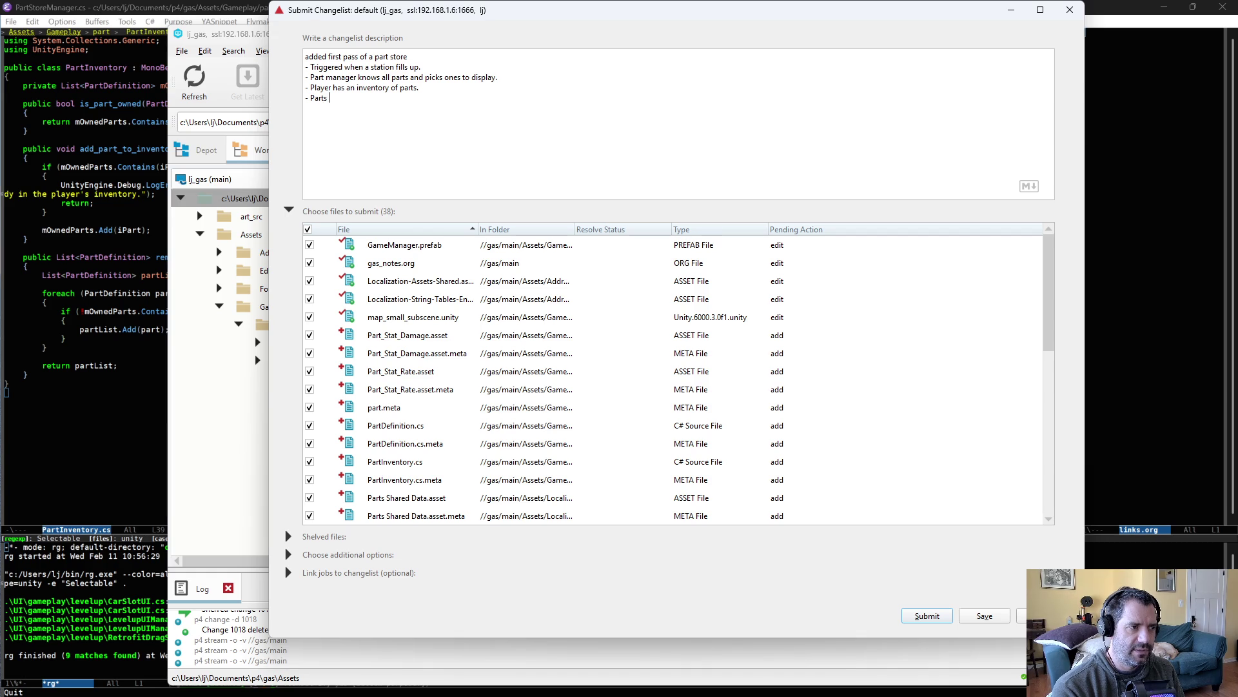
type("have a price. Player")
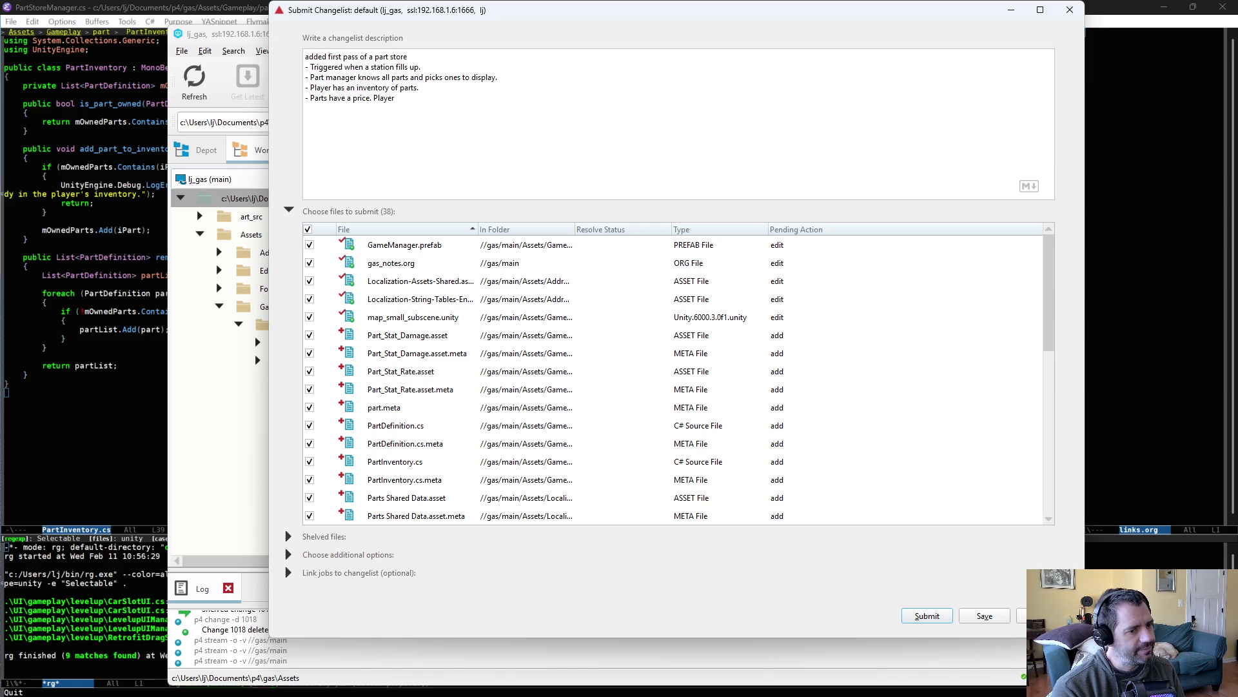
type("urchase them")
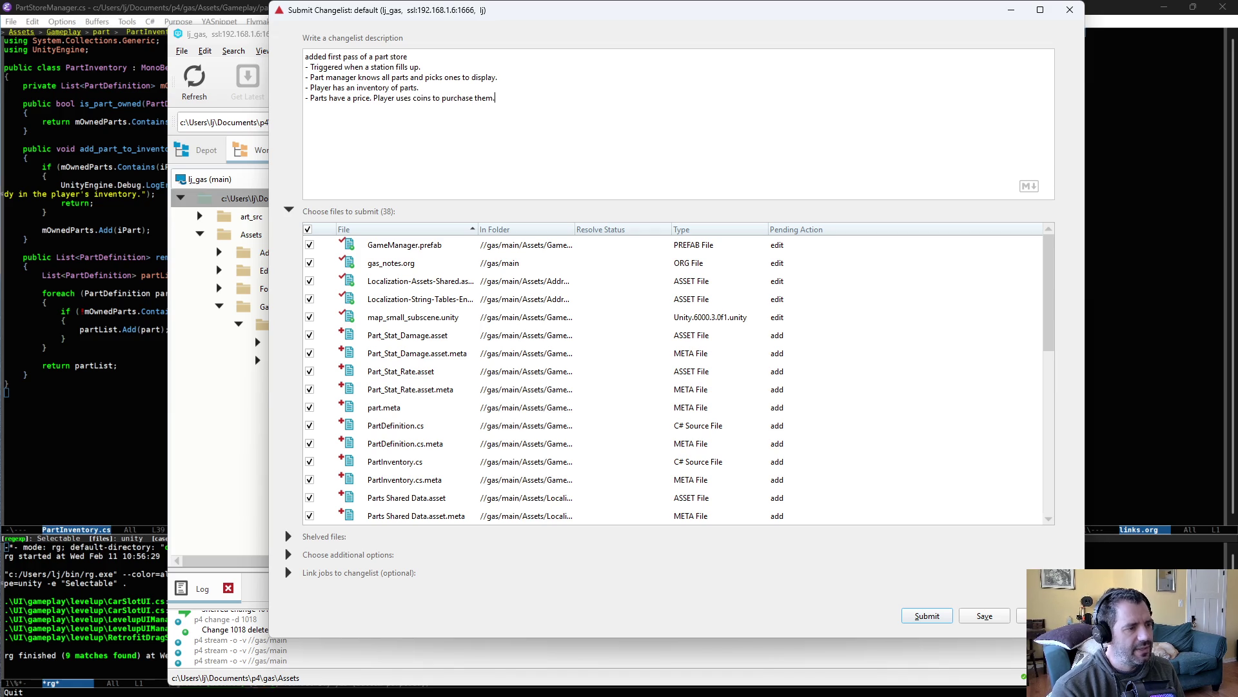
type(".")
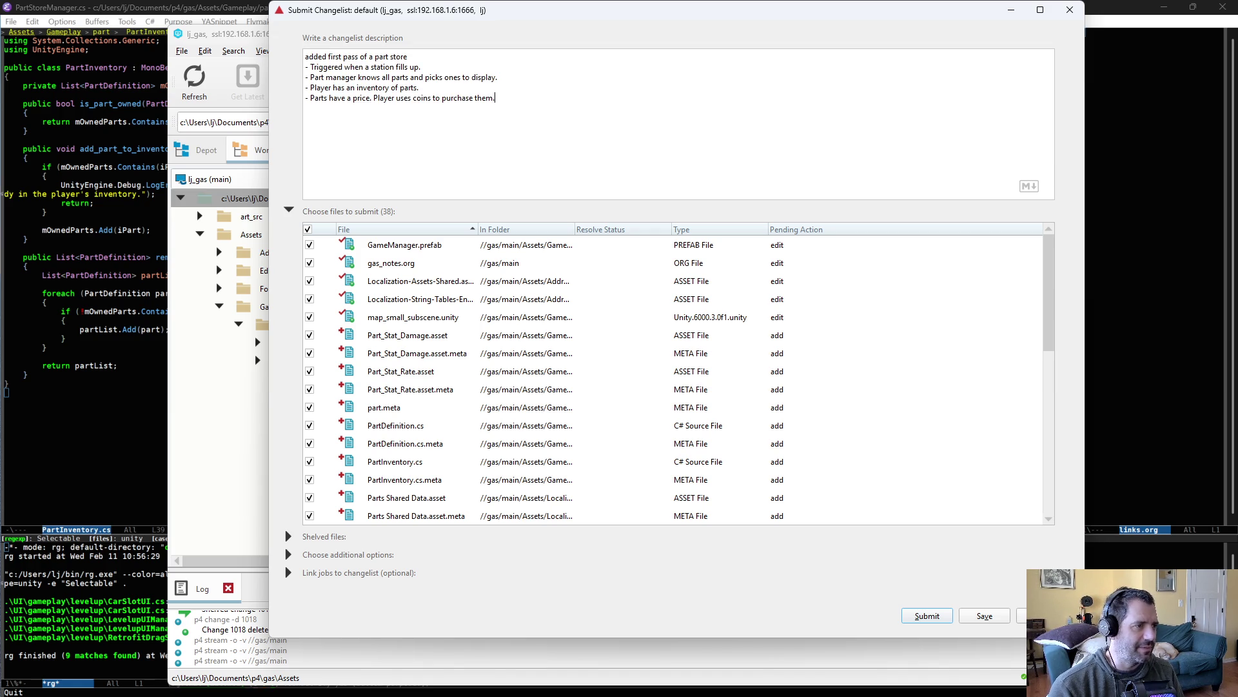
Review the description and submit the changelist as change 1035
key("ctrl+Home")
key("shift+End")
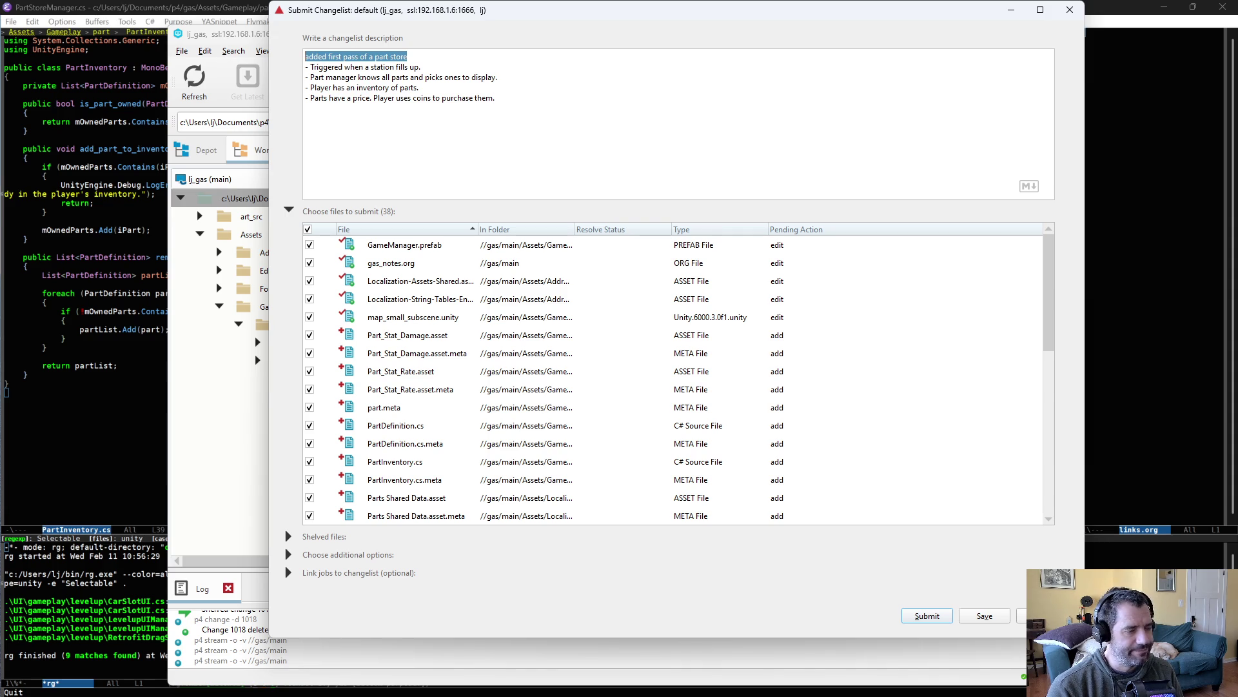
key("ctrl+End")
key("shift+Up")
key("shift+Up")
key("shift+Up")
key("ctrl+End")
scroll(502, 378, "down", 7)
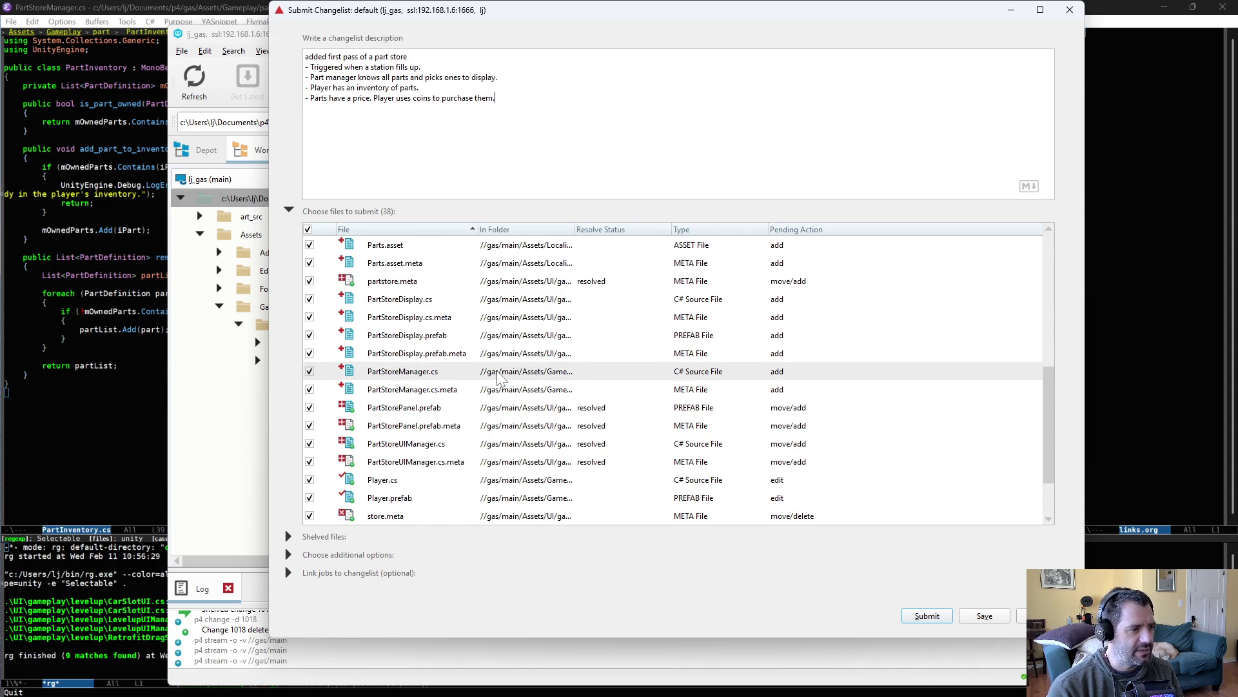
scroll(467, 445, "up", 5)
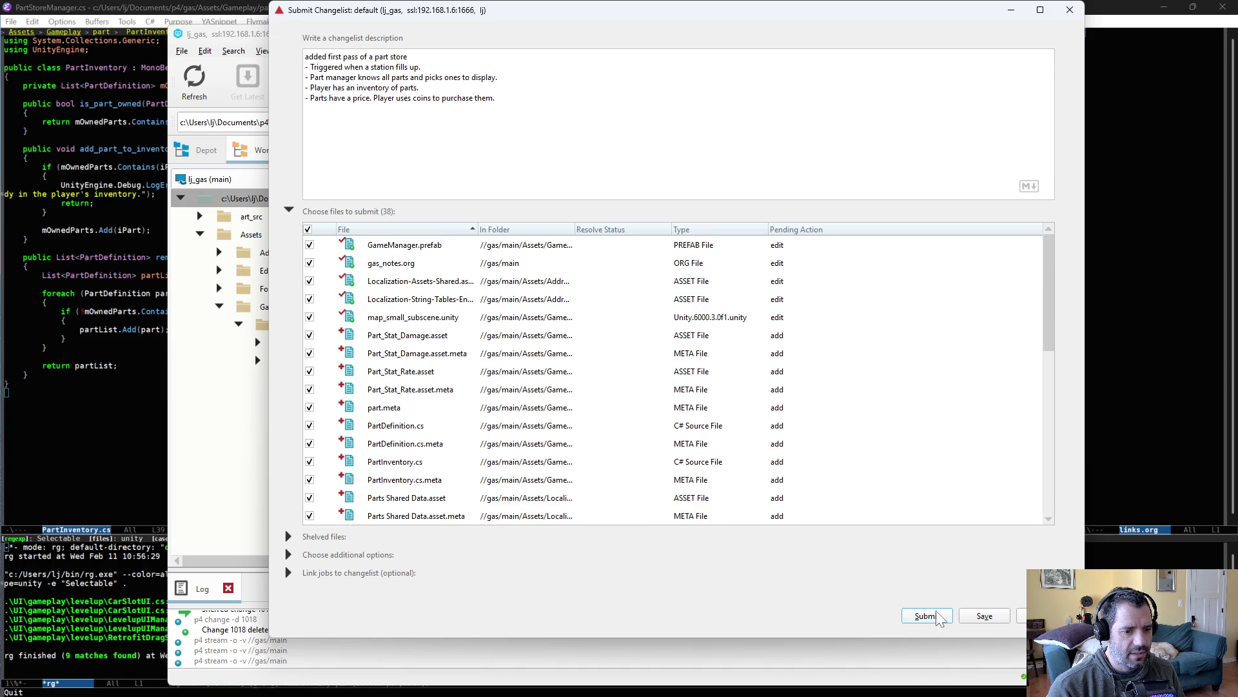
left_click(935, 616)
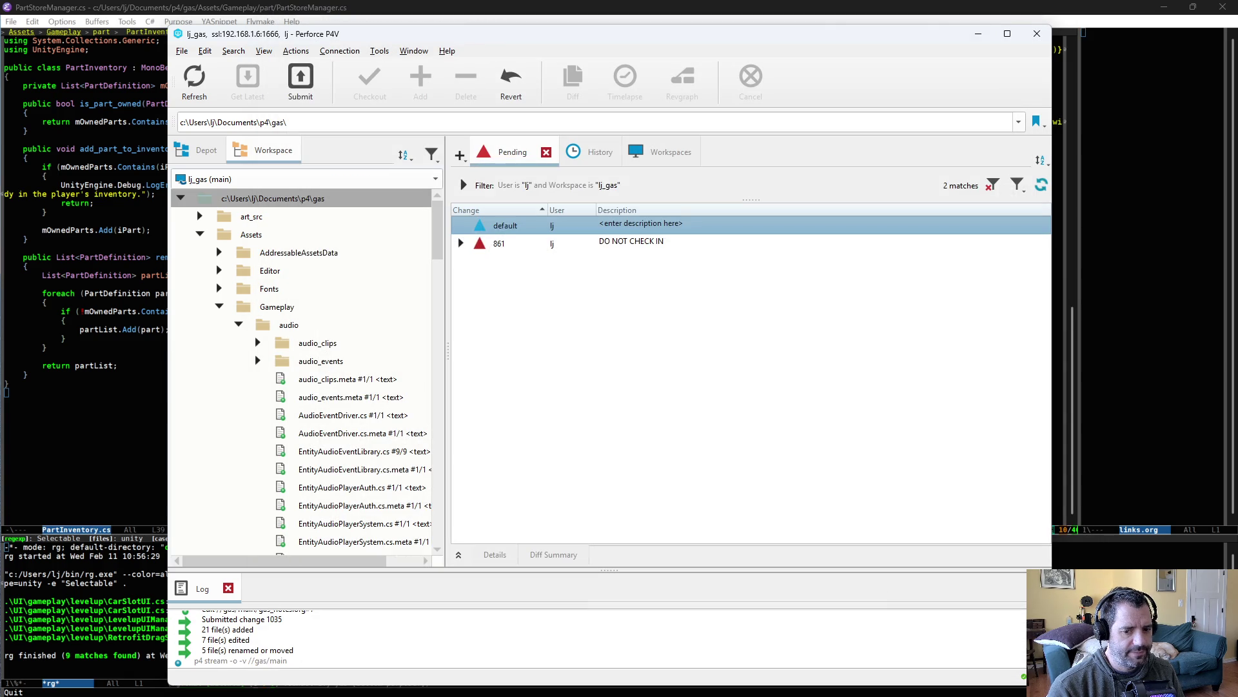
left_click(1103, 266)
Show DebugGameplayIMGUI.cs's stat debug buttons in the right window, then return to PartInventory.cs
scroll(888, 219, "up", 4)
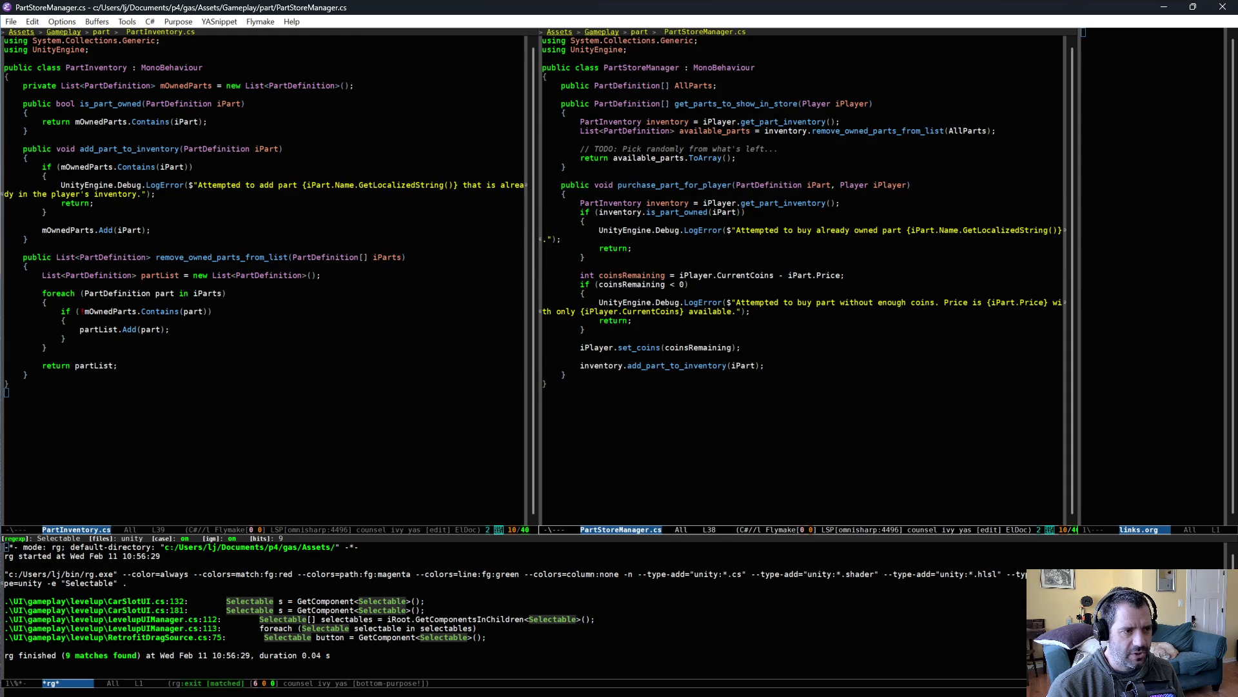
left_click(98, 71)
left_click(226, 266)
left_click(784, 311)
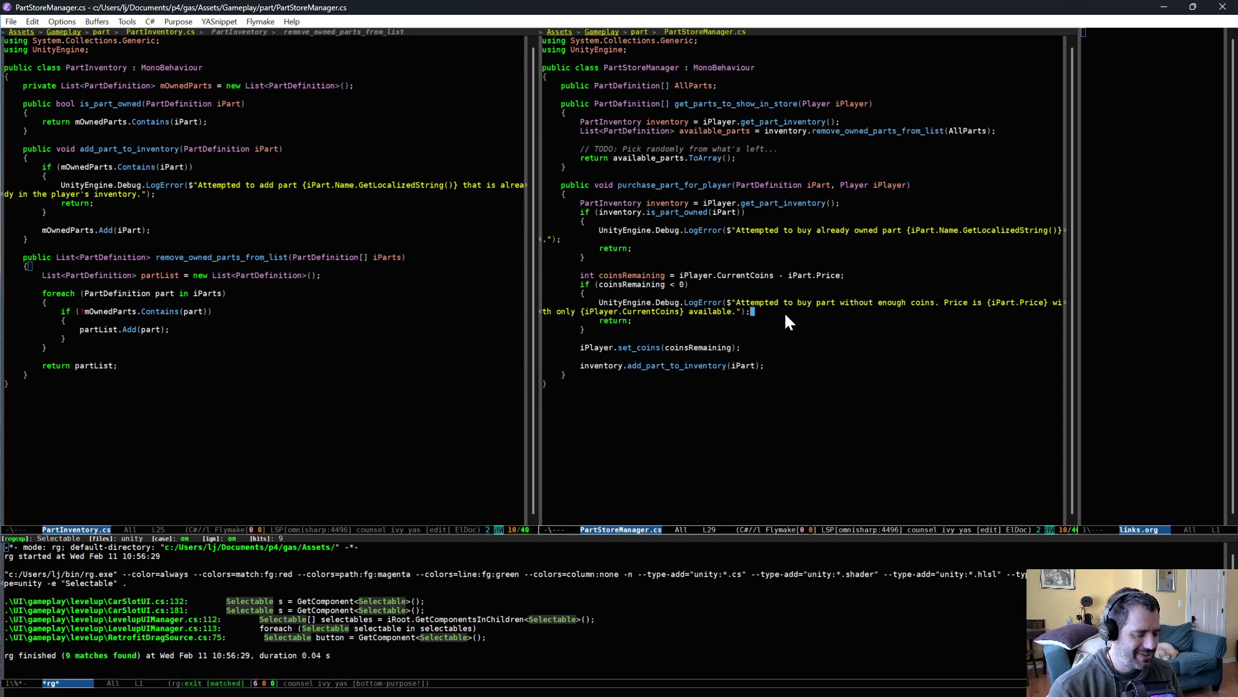
key("ctrl+x")
type("bdebug")
key("Return")
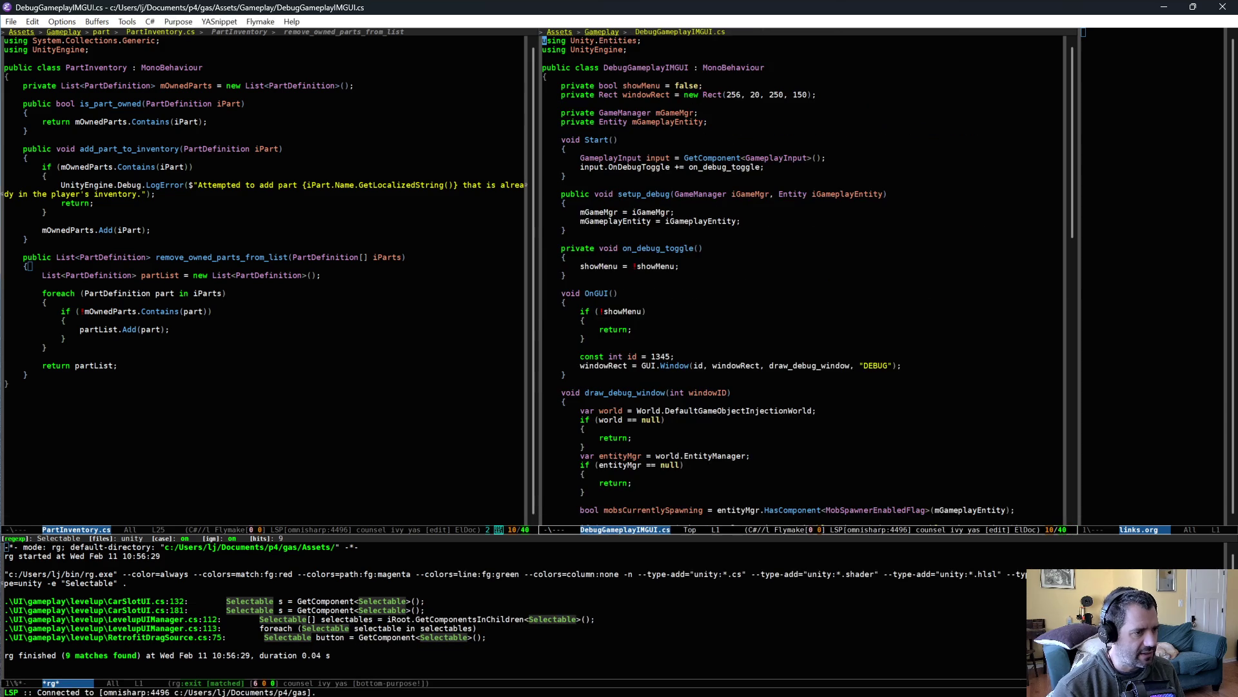
scroll(784, 316, "down", 10)
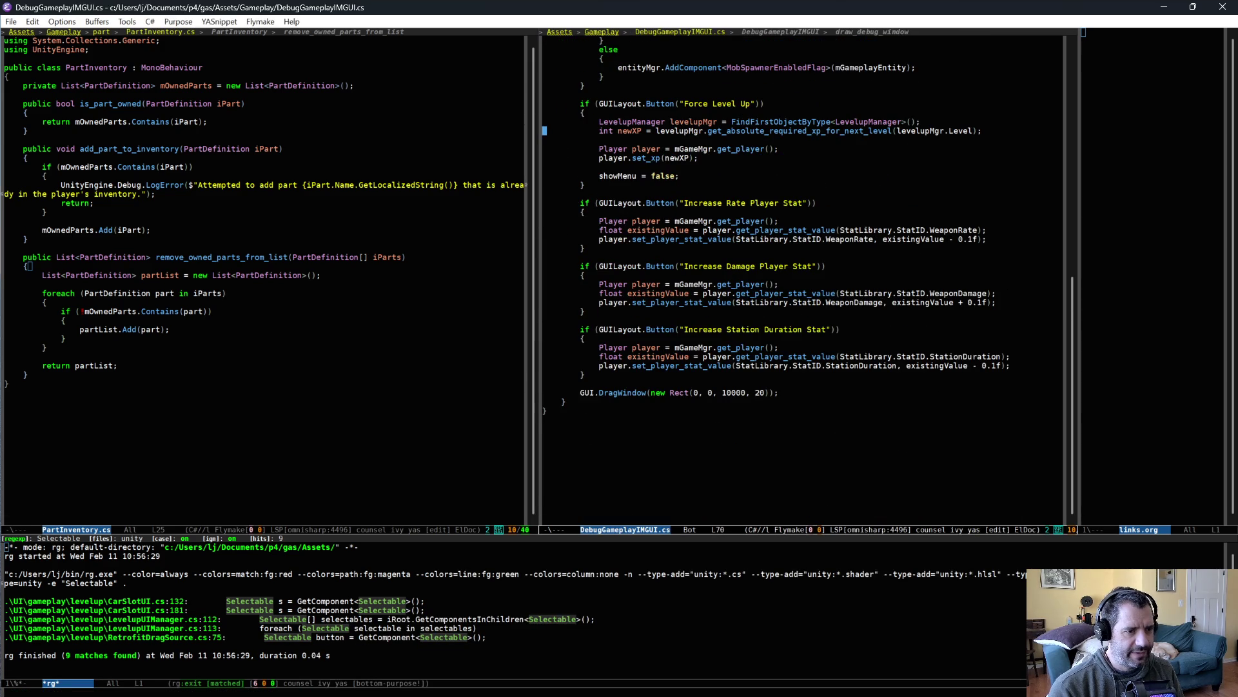
left_click(820, 302)
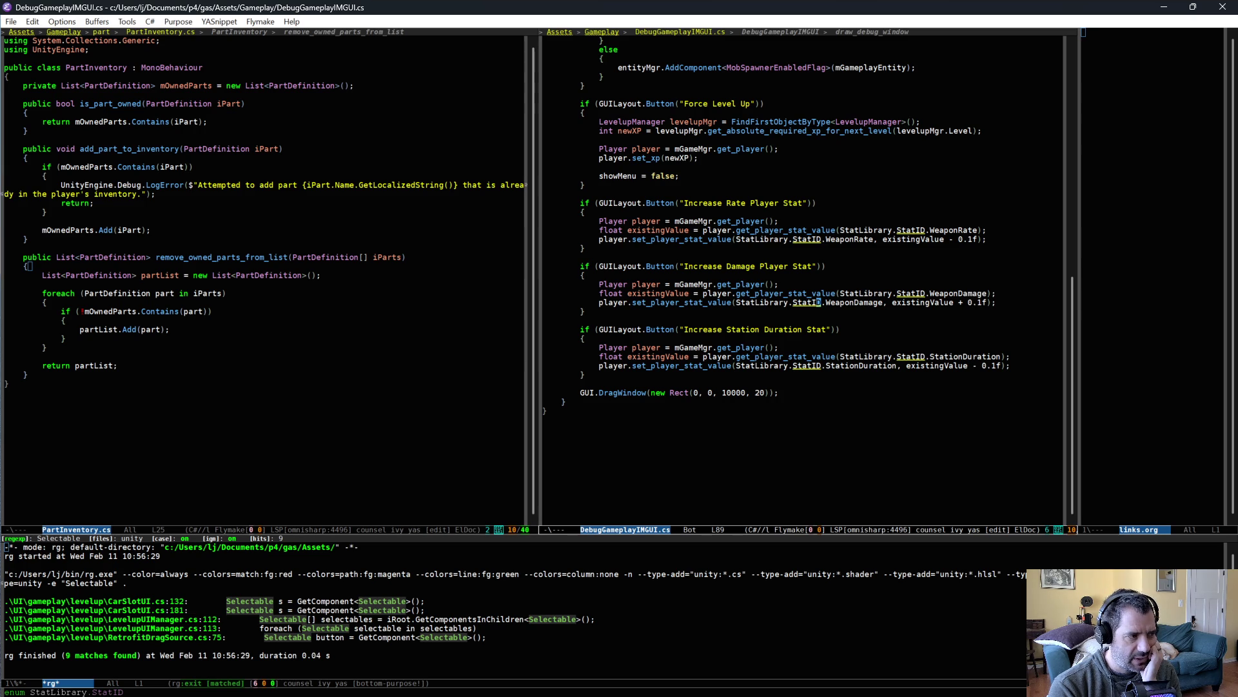
left_click(161, 226)
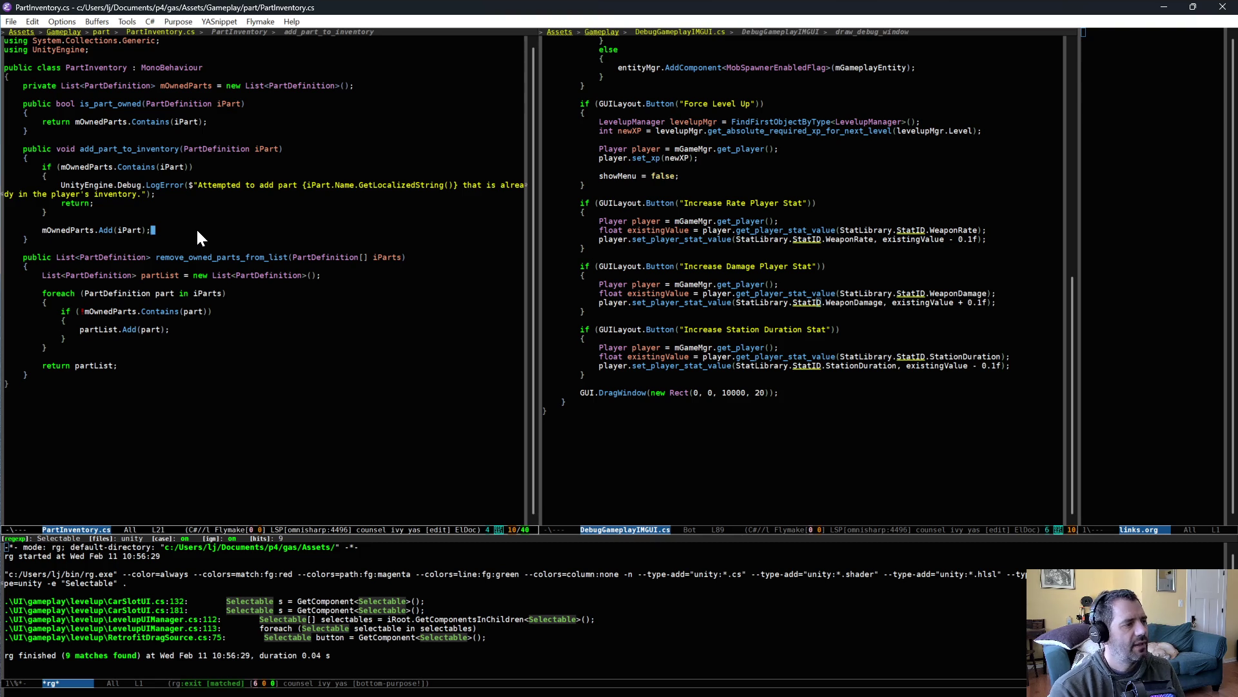
Call apply_part_effect(iPart) after adding the part, and declare a private apply_part_effect(PartDefinition iPart) method below
key("Return")
key("Return")
type("apply_part_effect(")
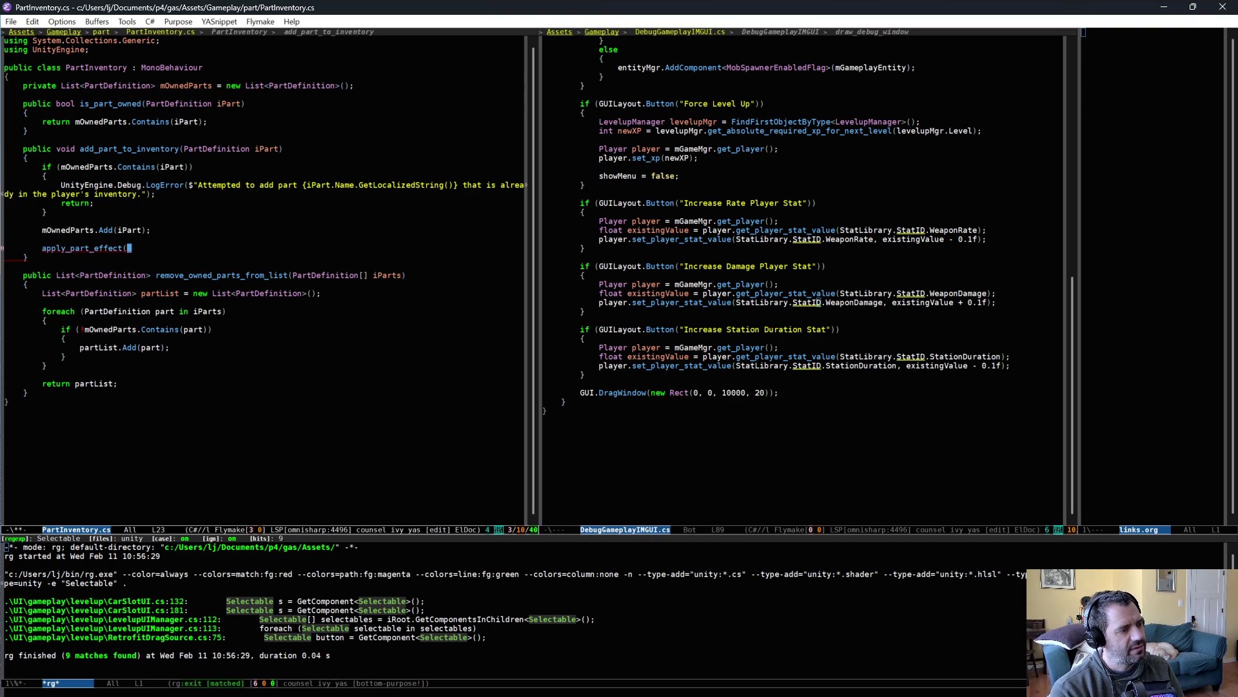
type("iPa")
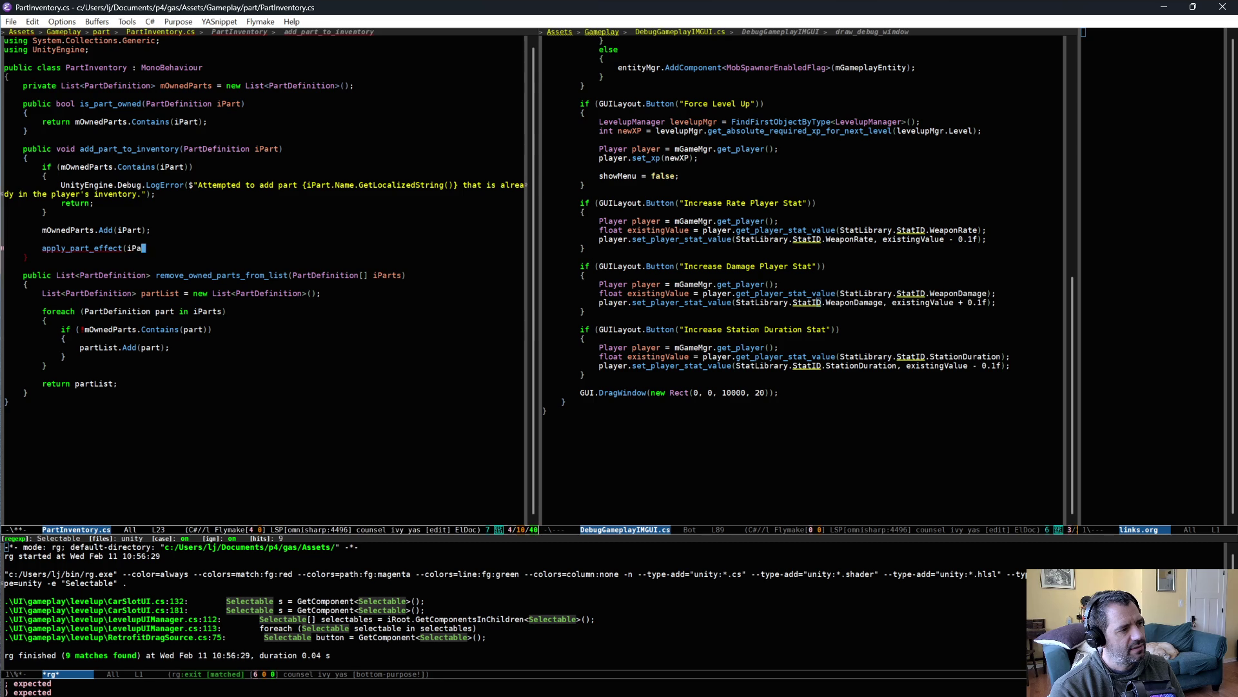
type("rt);")
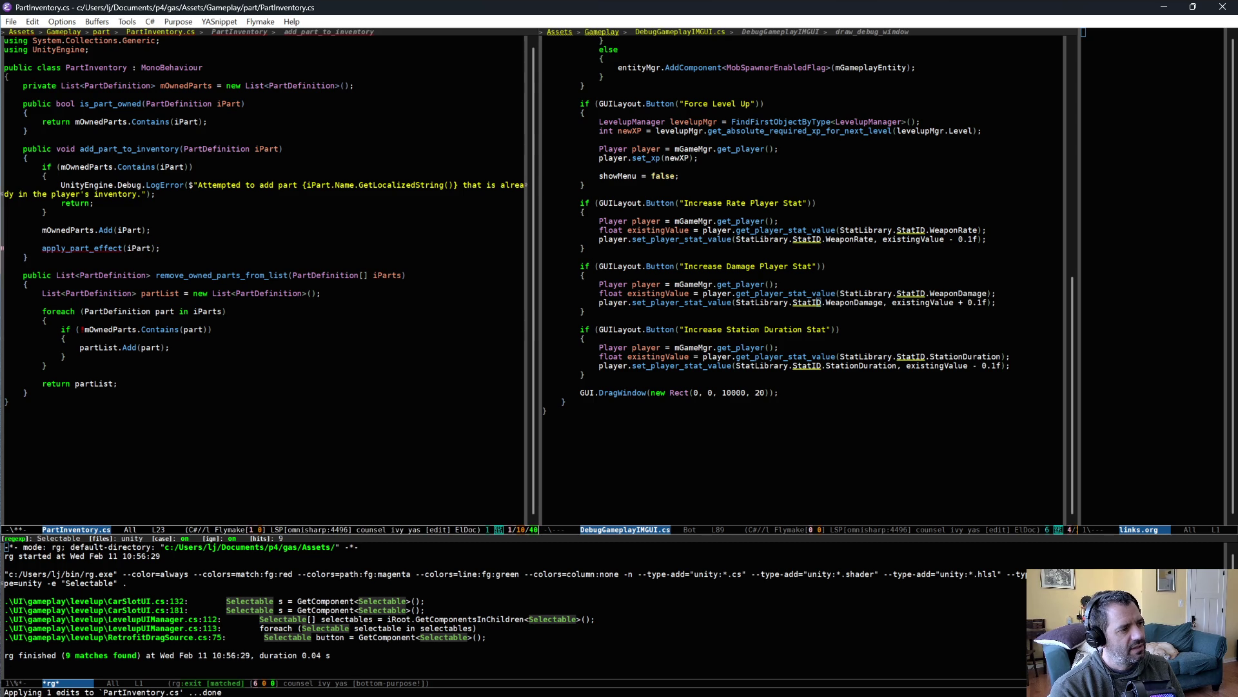
left_click(7, 302)
key("ctrl+Down")
key("Down")
key("Down")
key("End")
key("Return")
key("Return")
type("private")
type(" f")
type("oid apply_part_effect(")
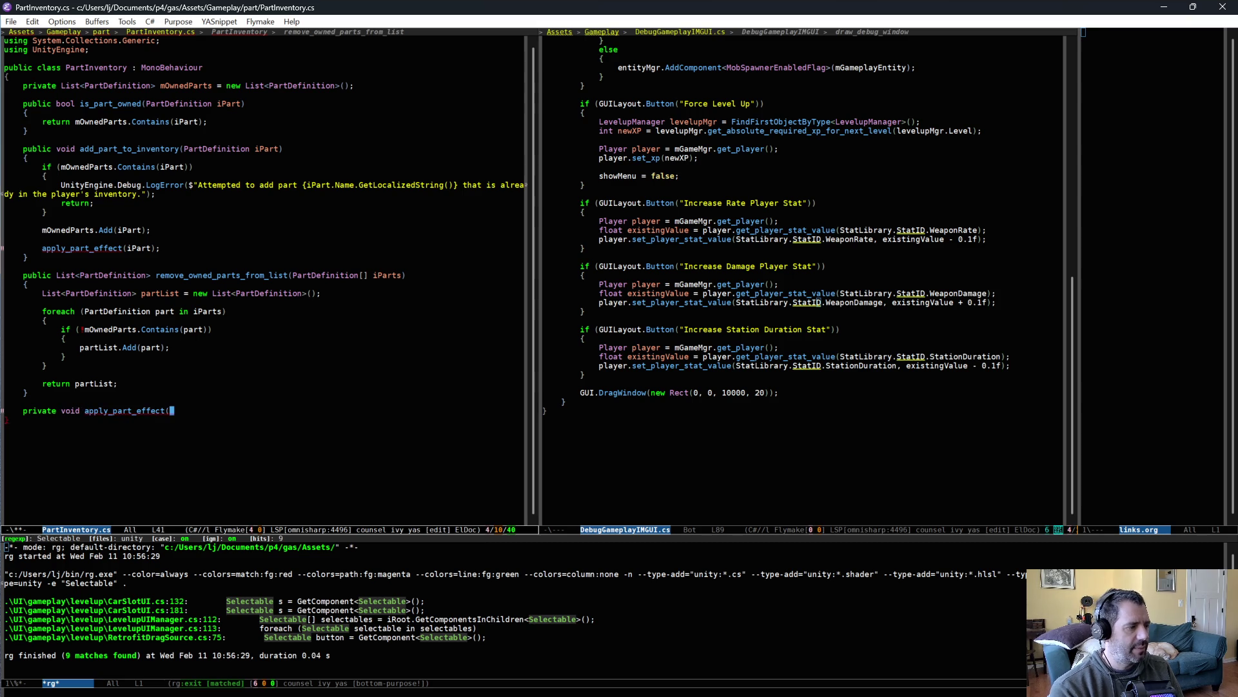
type("PartDefinition iPart)")
key("Return")
type("{")
key("Return")
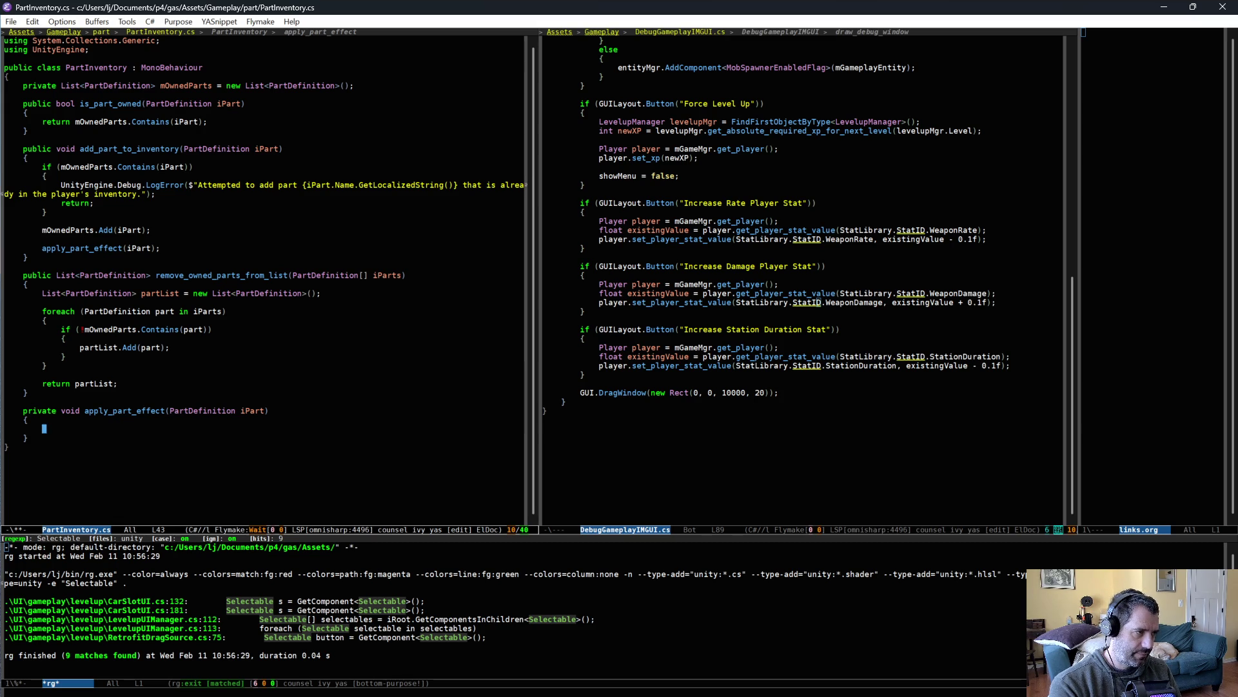
Check the Player prefab's components in Unity, then begin the method body with 'Player'
key("alt+Tab")
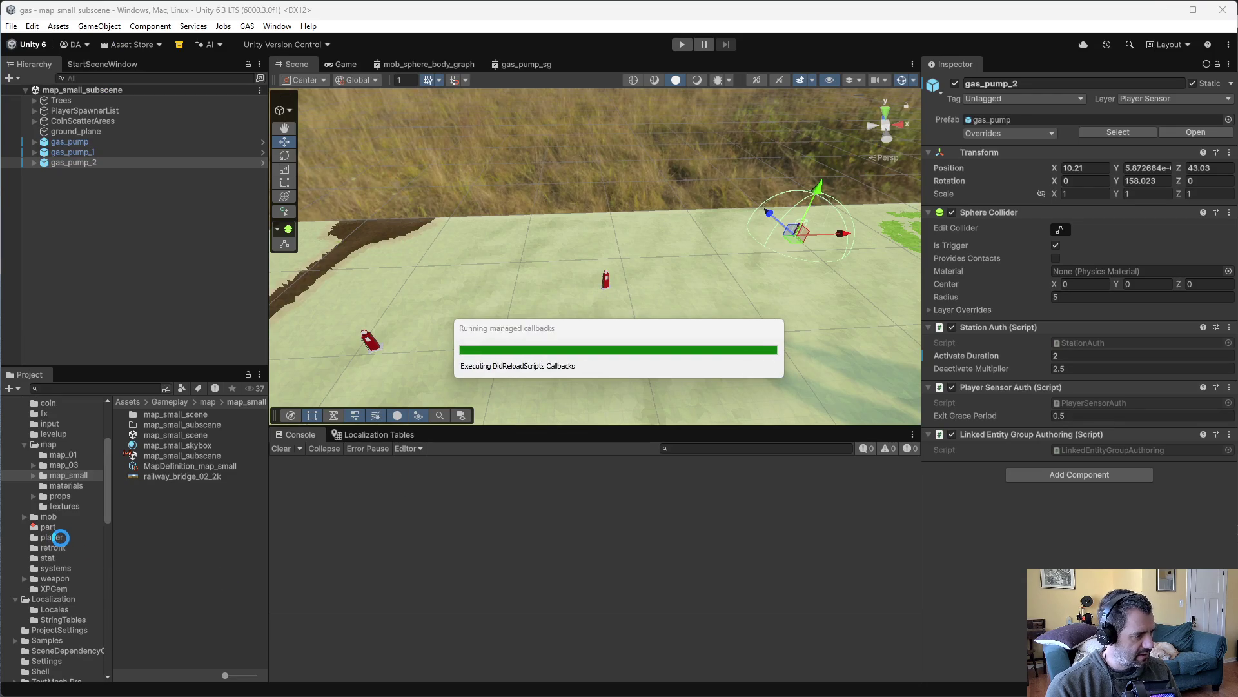
left_click(58, 537)
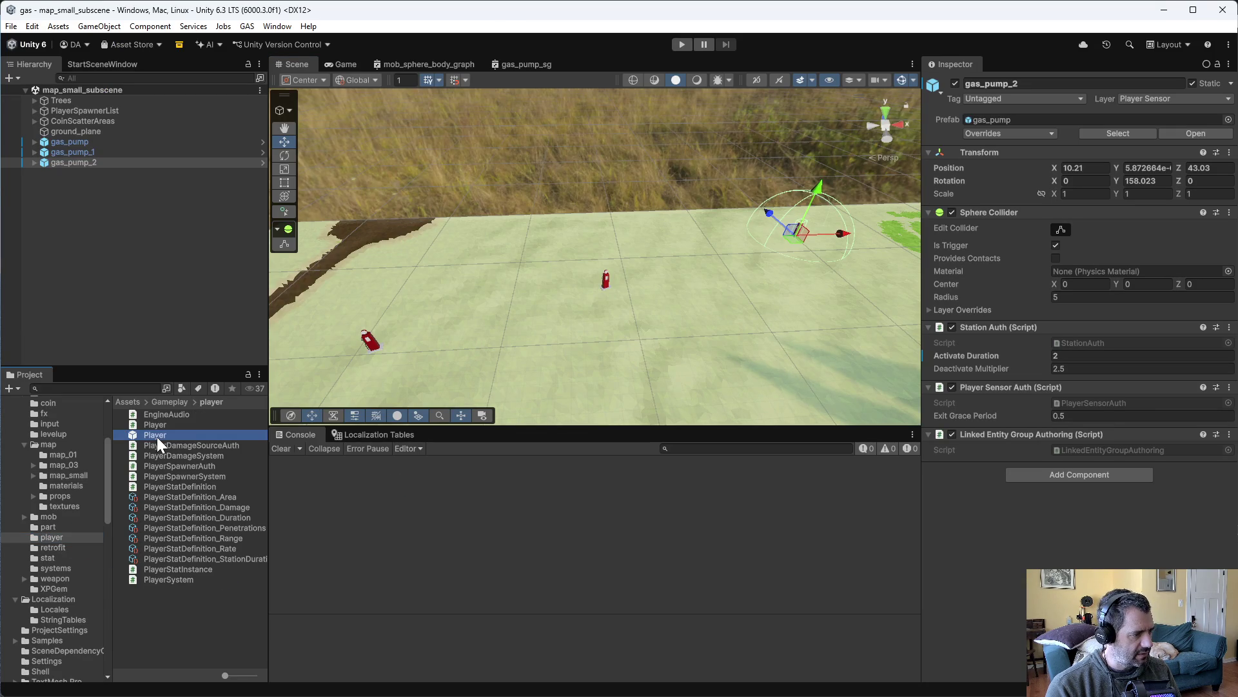
double_click(156, 436)
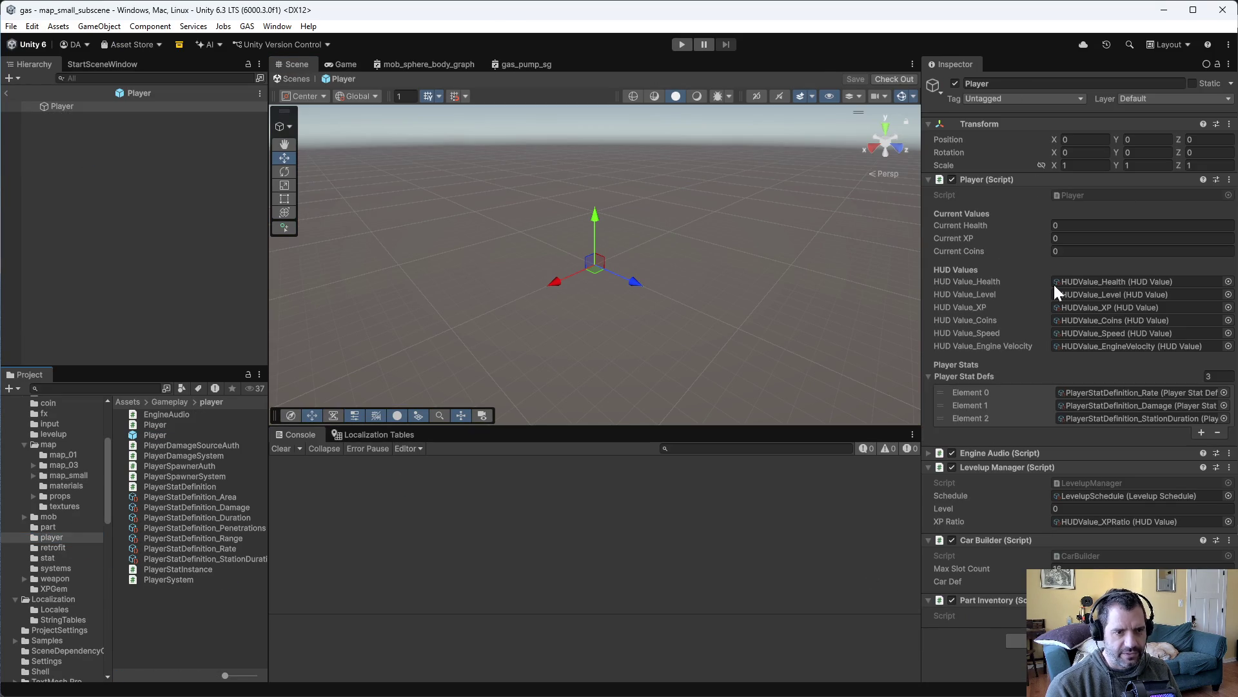
key("alt+Tab")
type("Player")
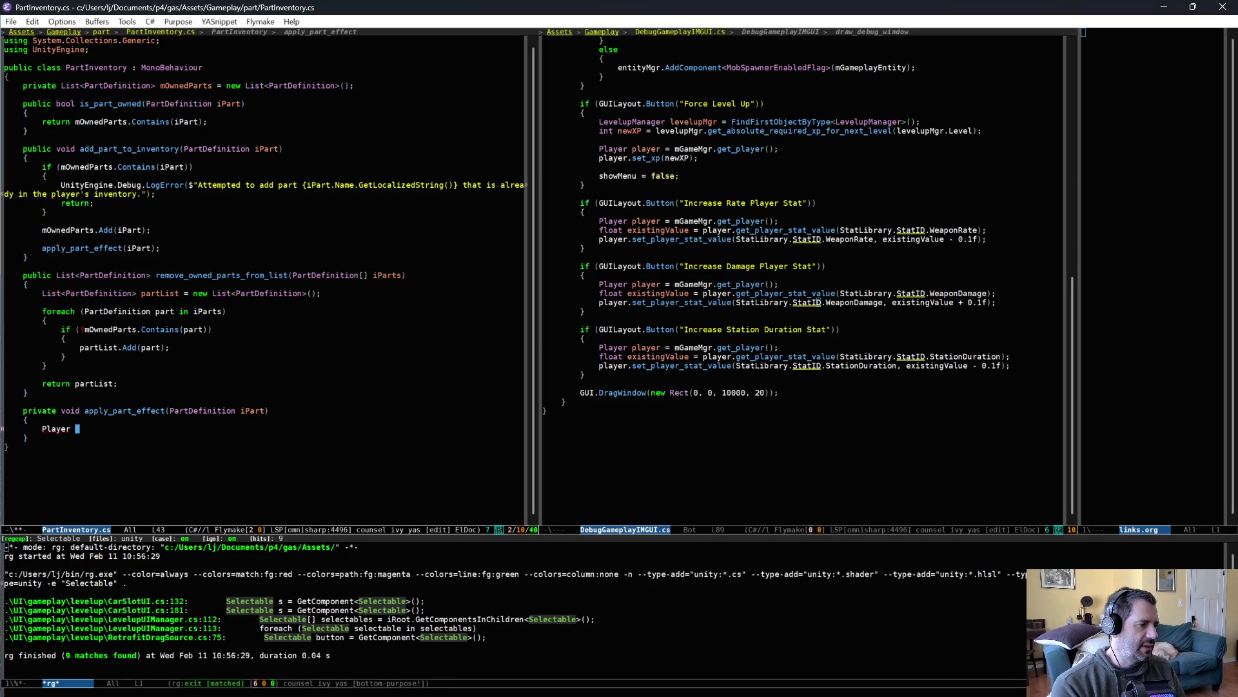
Look up the player with GetComponent<Player>() and save PartInventory.cs
key("BackSpace")
type("player = GetCom")
key("alt+slash")
key("BackSpace")
key("BackSpace")
key("BackSpace")
type("<Pl")
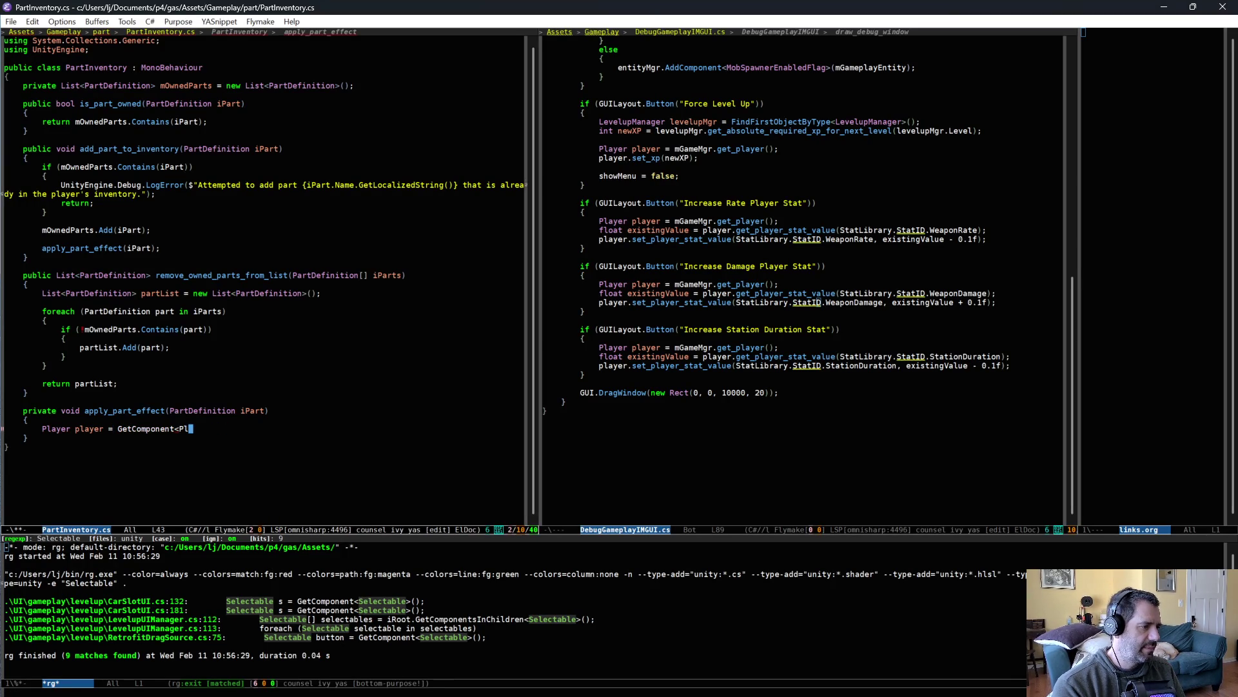
type("ayer>();")
key("ctrl+x")
key("ctrl+s")
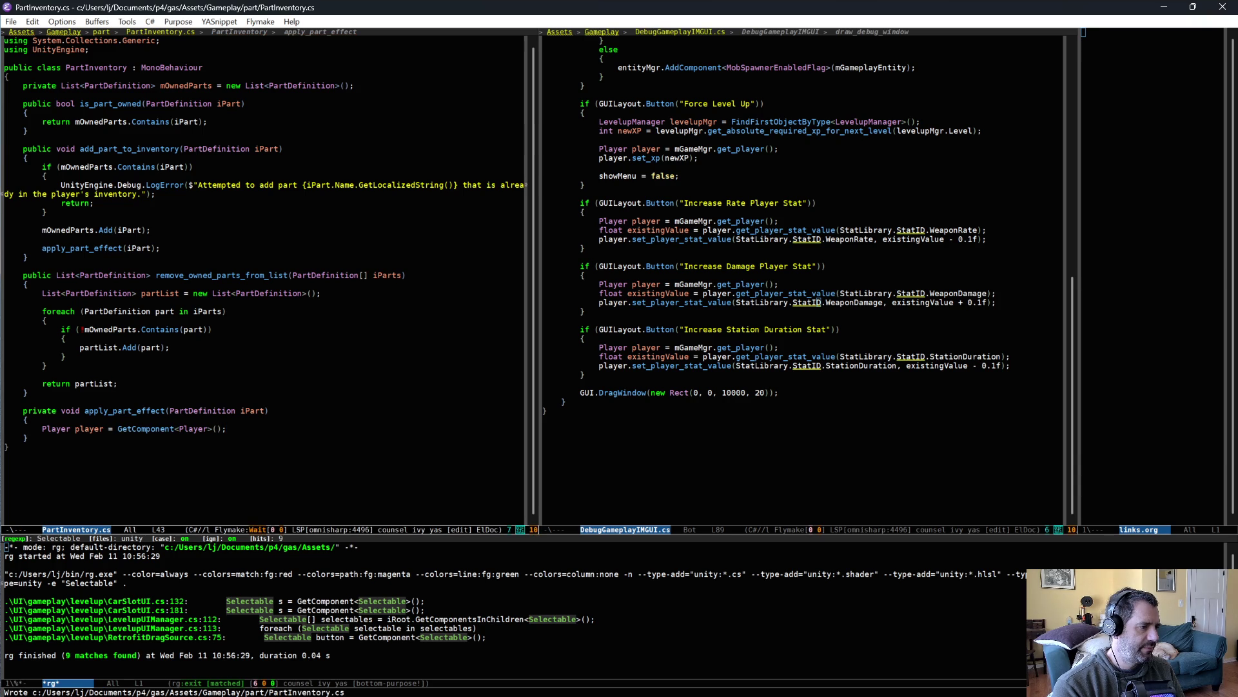
Add an if block that runs when iPart.StatID != StatLibrary.StatID.NONE
key("Return")
key("Return")
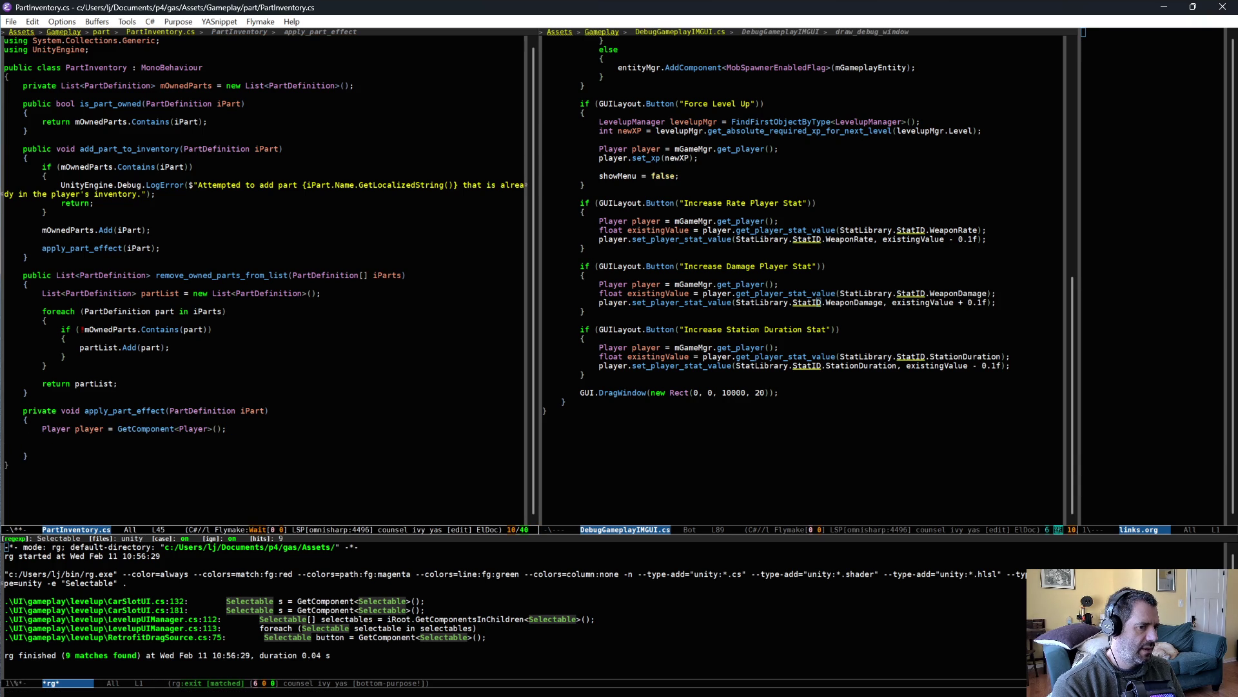
type("if (")
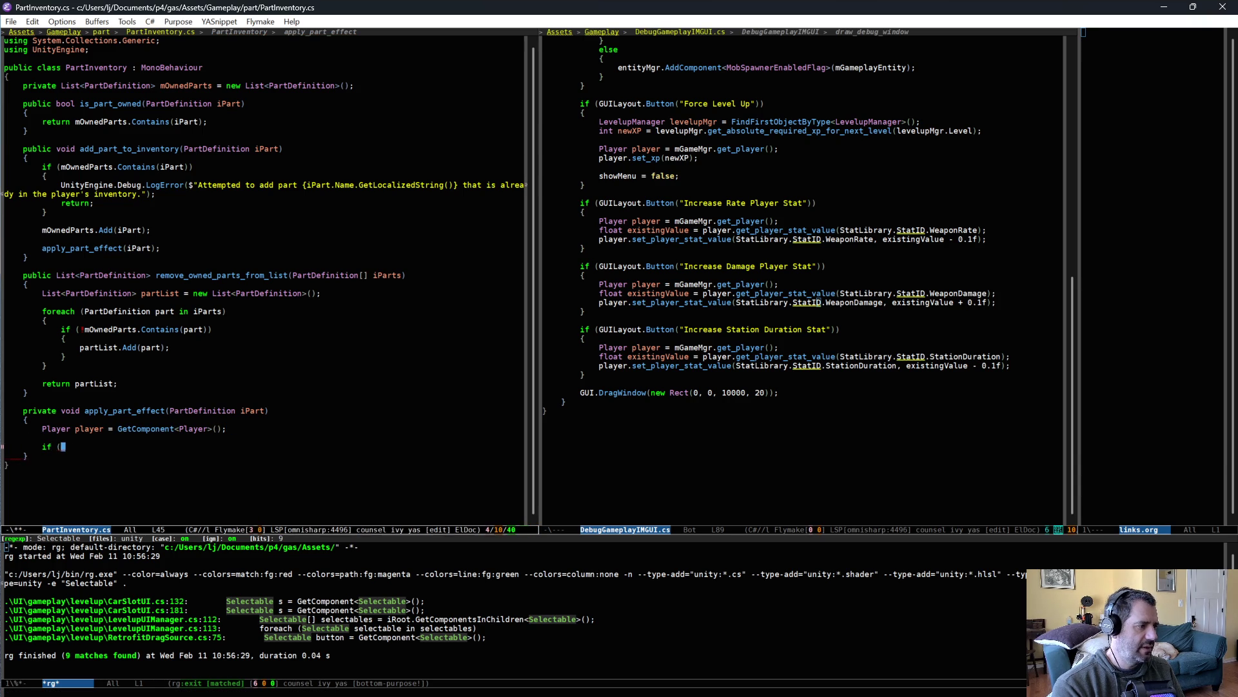
type("iPart.")
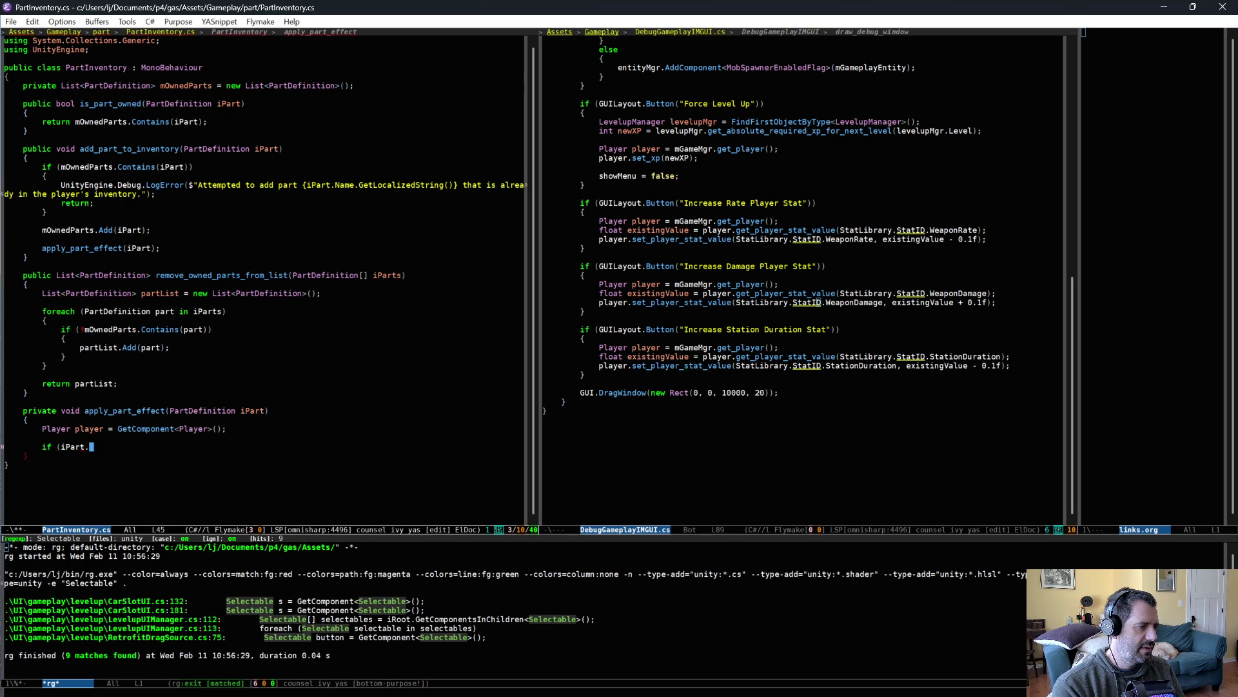
type("St")
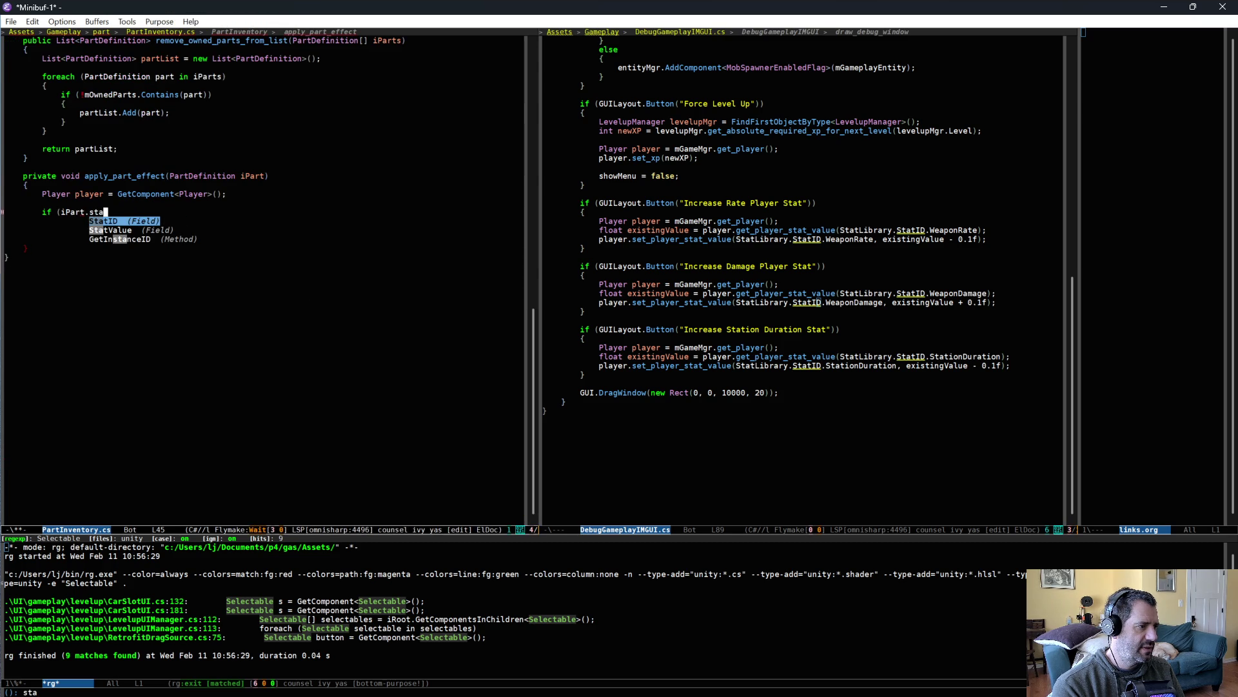
key("Return")
type("!= StatL")
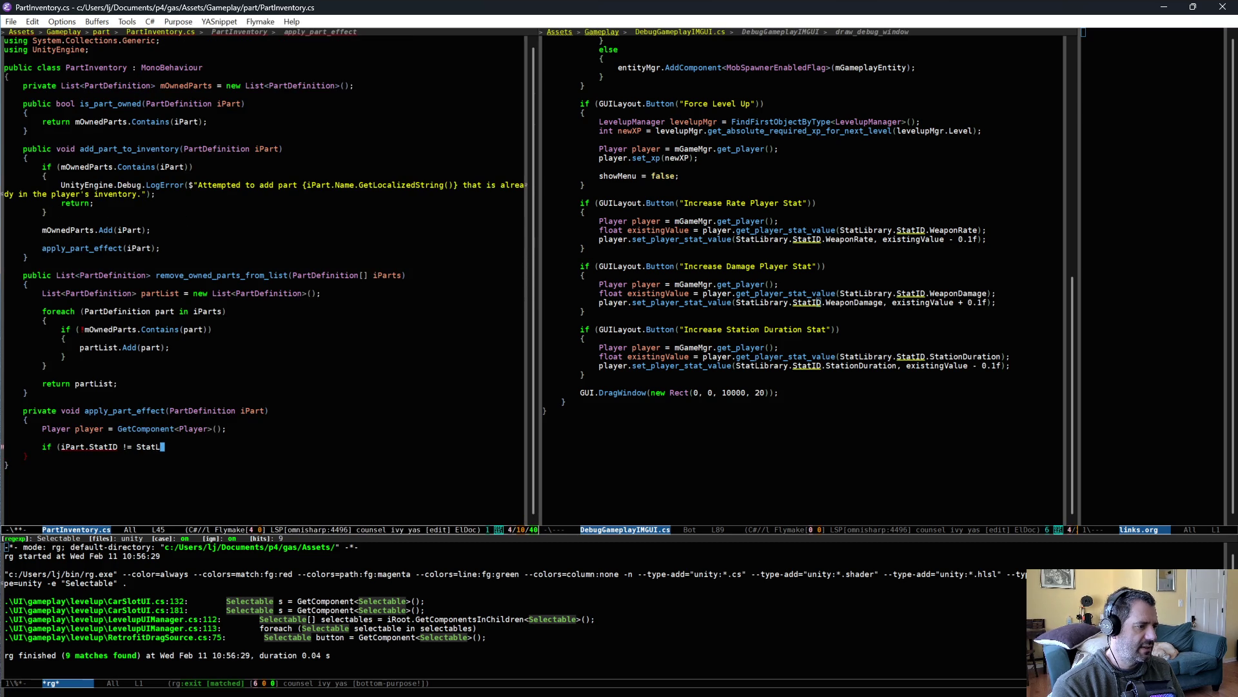
type("ibrary.StatID")
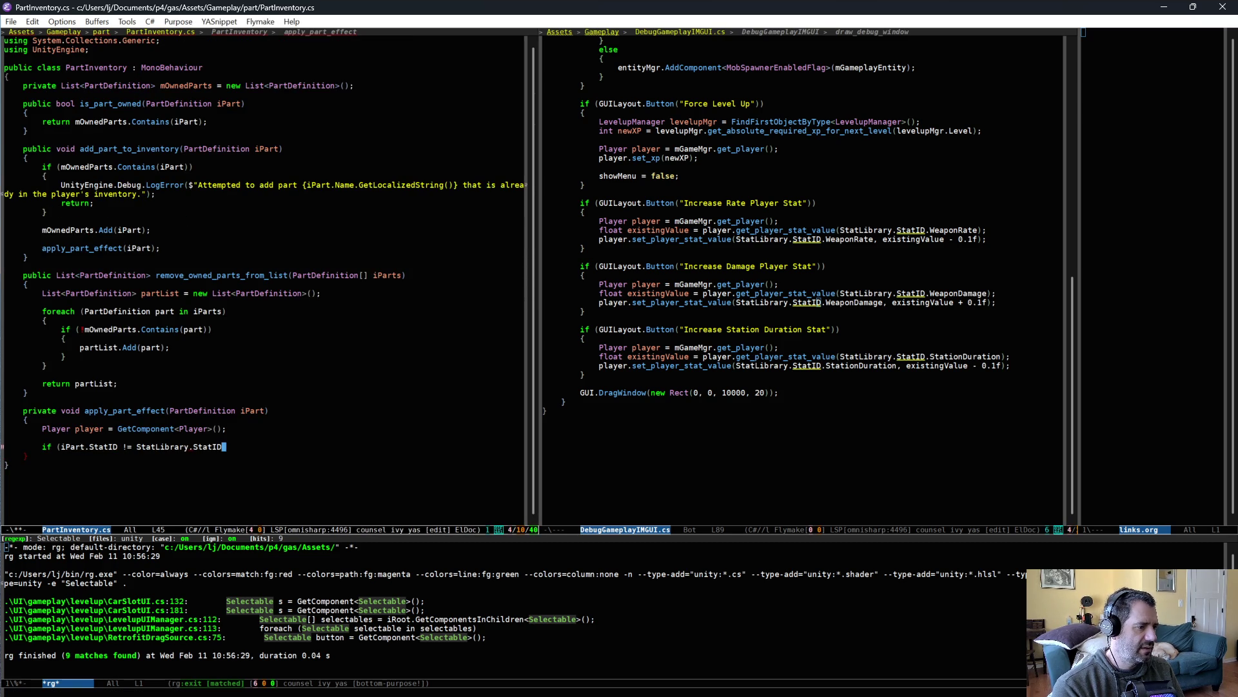
type(".NONE)")
key("Return")
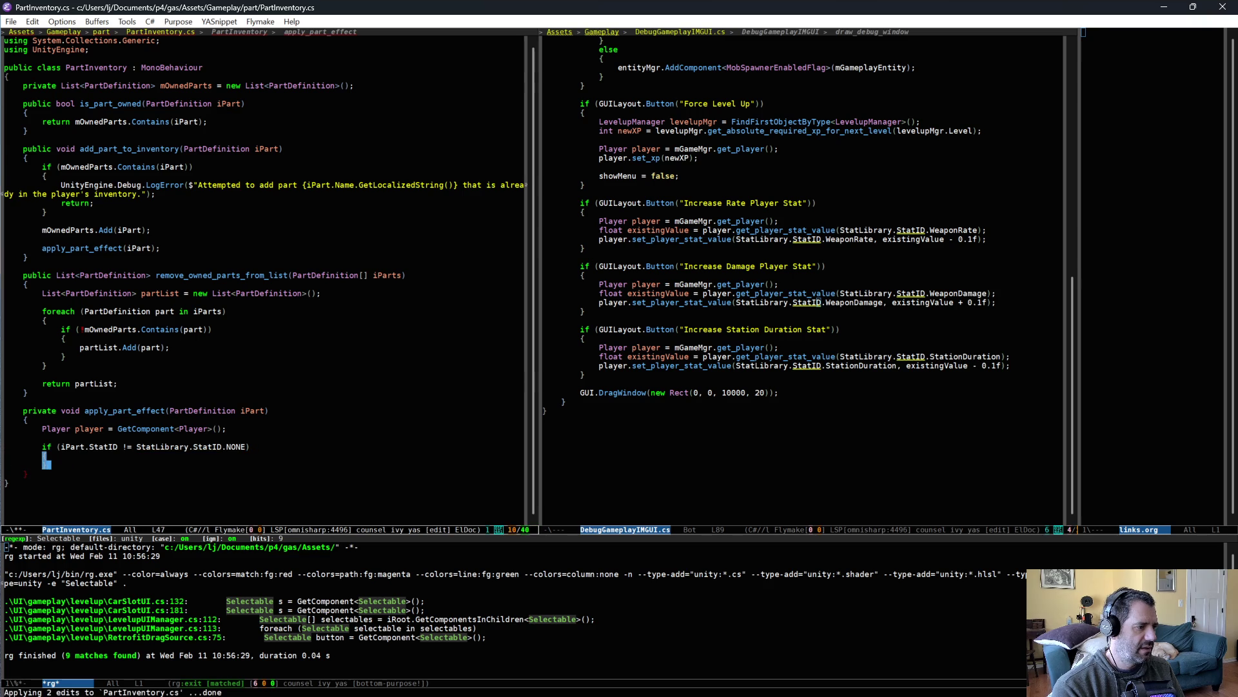
type("{")
key("Return")
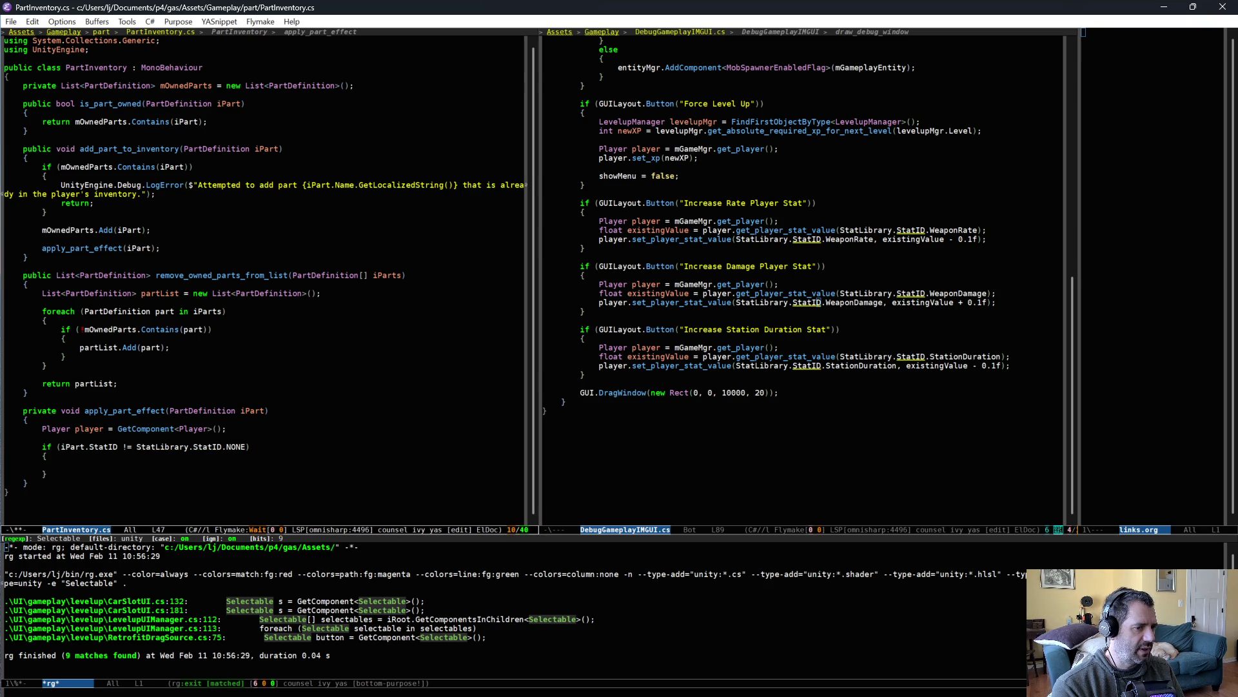
Copy the two StationDuration stat-update lines into the if block
left_click(709, 365)
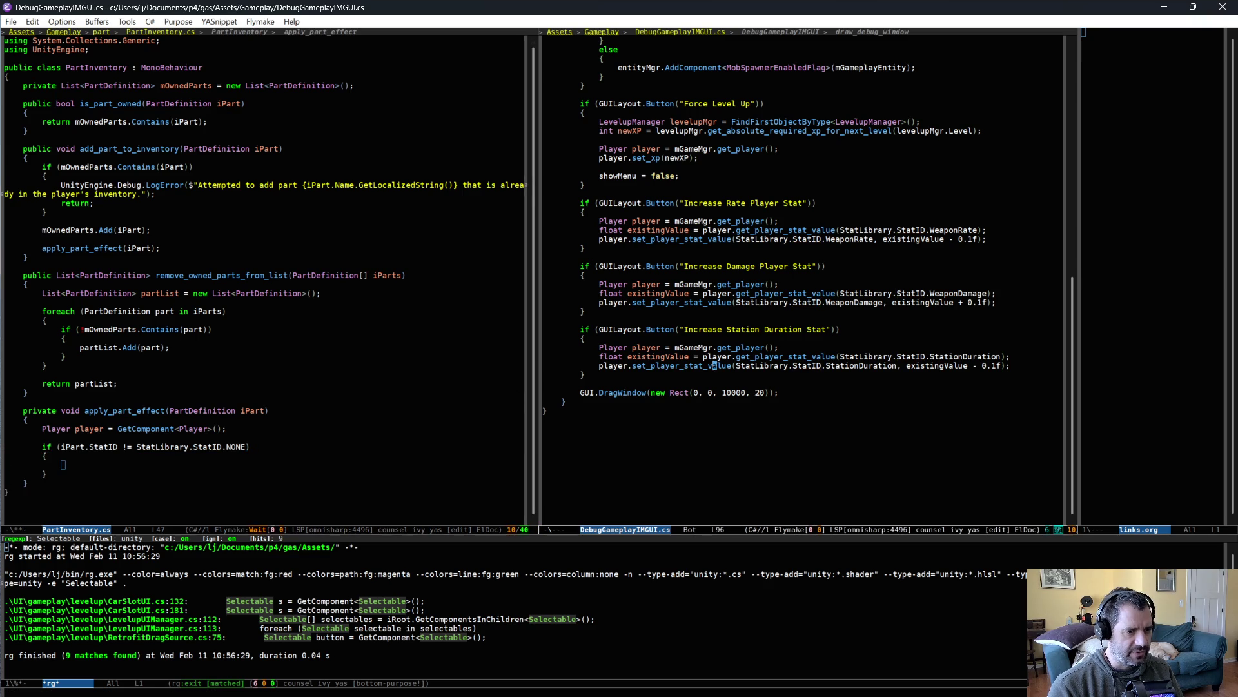
left_click_drag(710, 365, 645, 356)
key("alt+w")
left_click(150, 458)
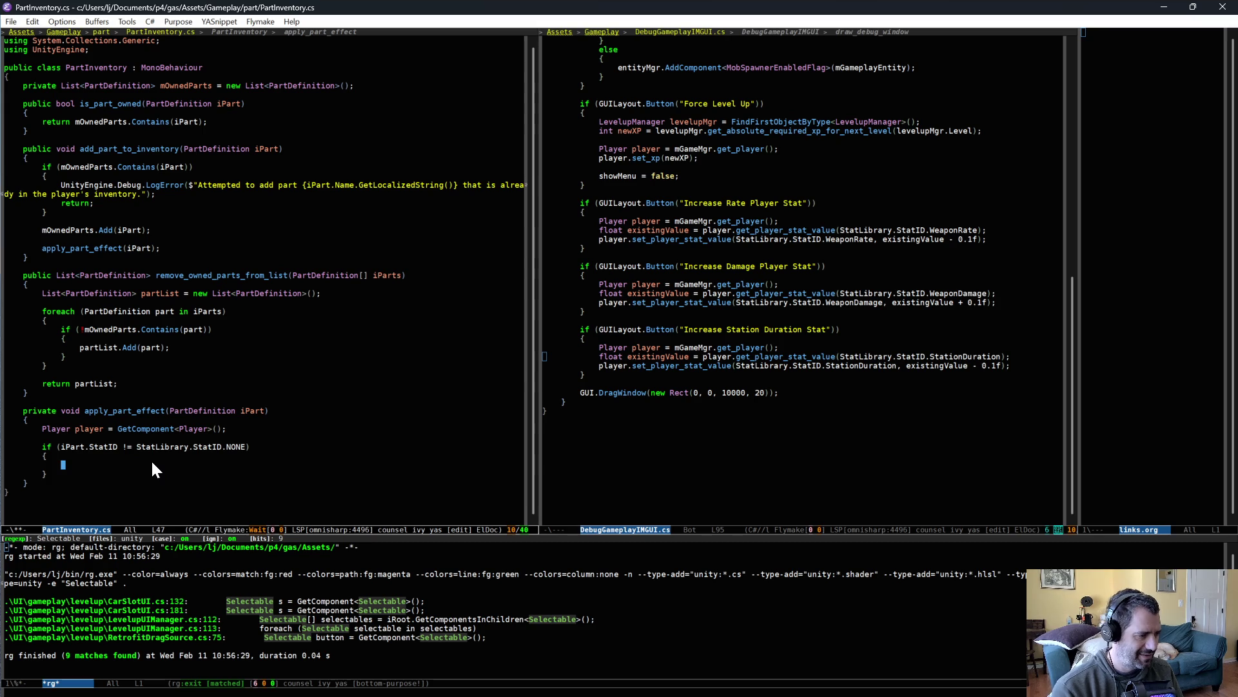
key("ctrl+y")
Replace the hard-coded StationDuration stat id with iPart.StatID in both copied lines
key("Up")
key("Left")
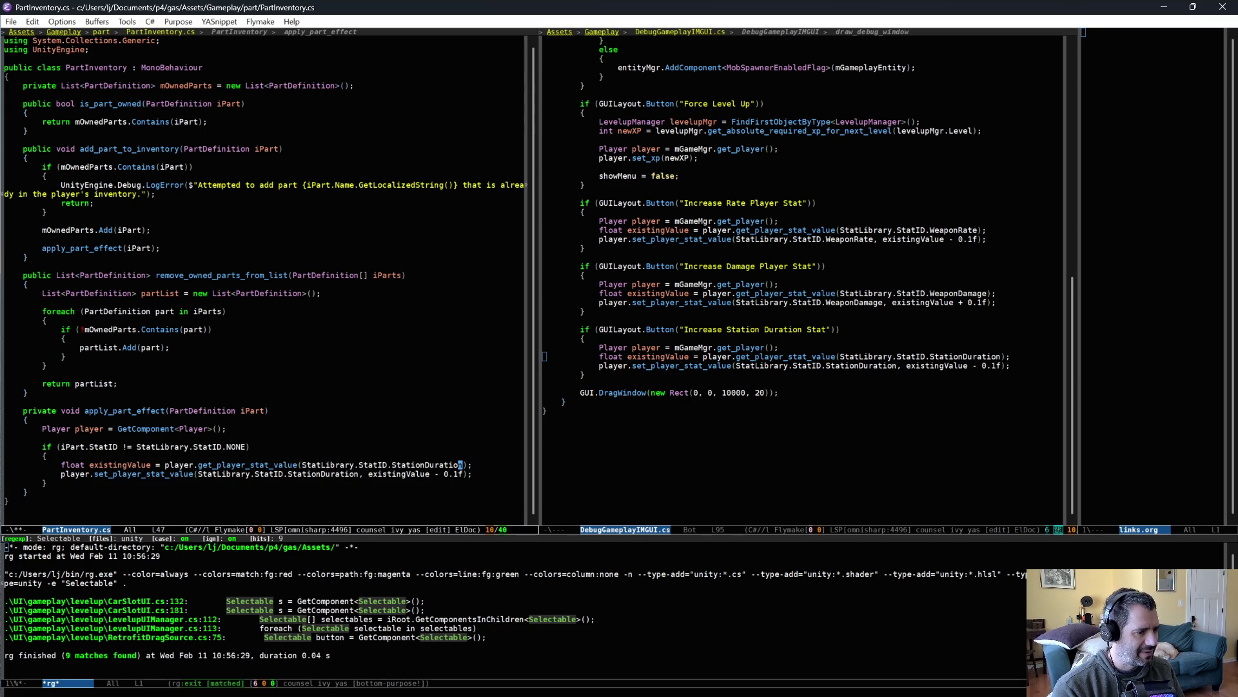
key("ctrl+BackSpace")
key("ctrl+BackSpace")
key("ctrl+BackSpace")
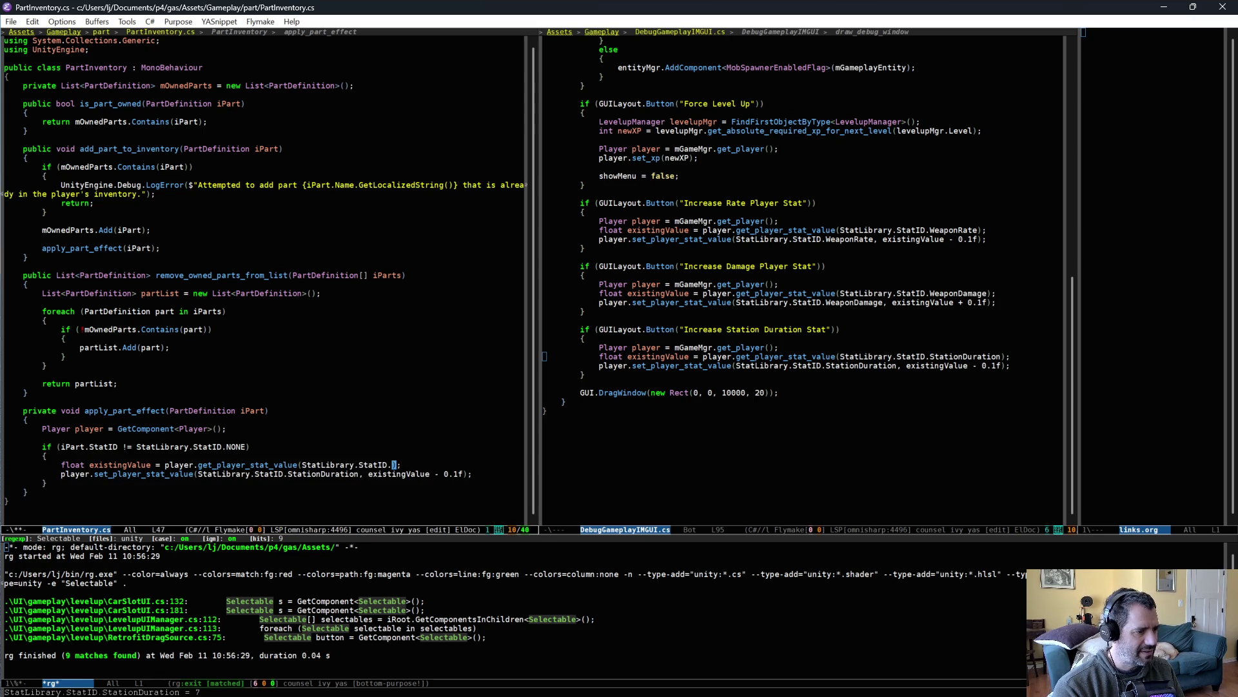
type("iPartSt")
key("alt+slash")
key("BackSpace")
key("BackSpace")
type(".StatID")
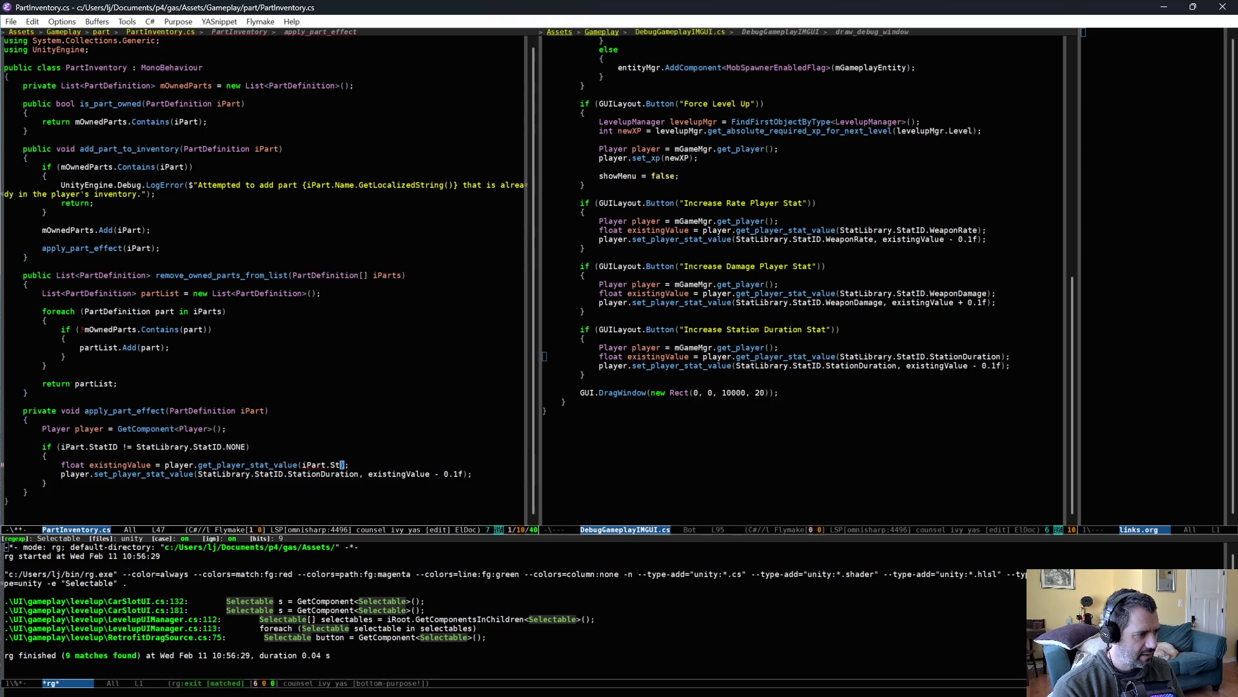
key("Down")
key("ctrl+BackSpace")
key("ctrl+BackSpace")
key("ctrl+BackSpace")
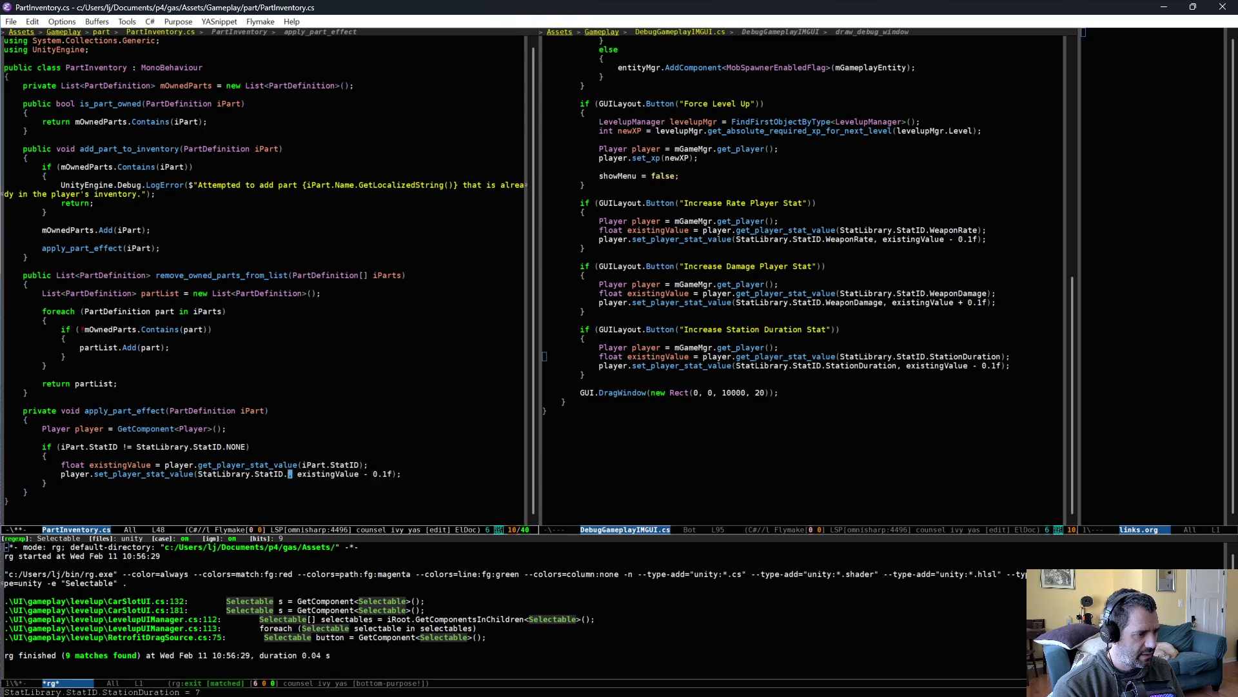
type("iPa")
key("alt+slash")
key("alt+slash")
key("alt+slash")
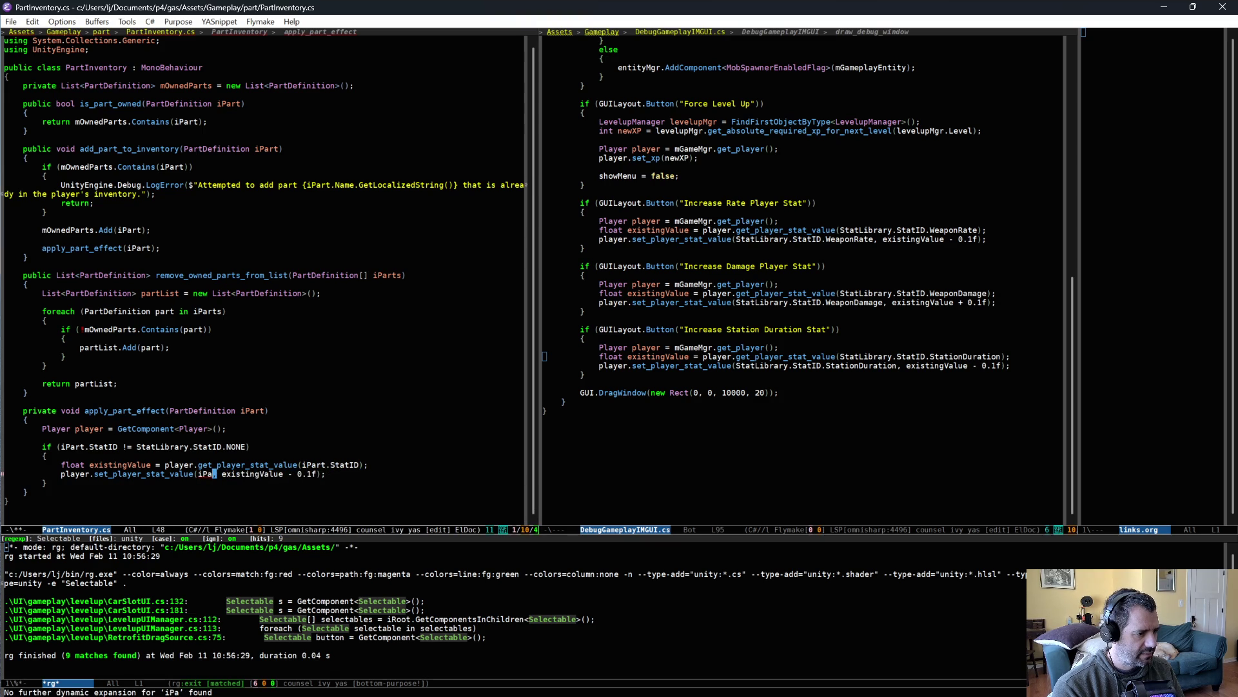
type("rt.StatID")
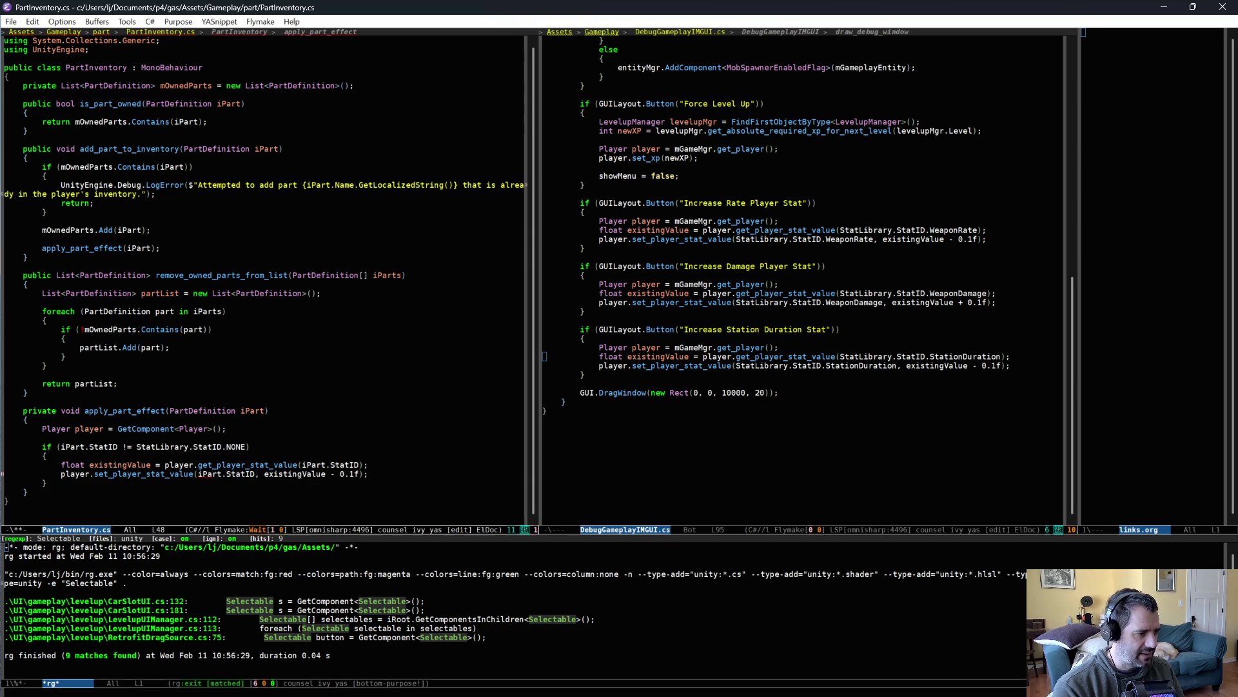
Add a line computing float newValue = existingValue + iPart.StatValue
key("ctrl+shift+Return")
type("float ")
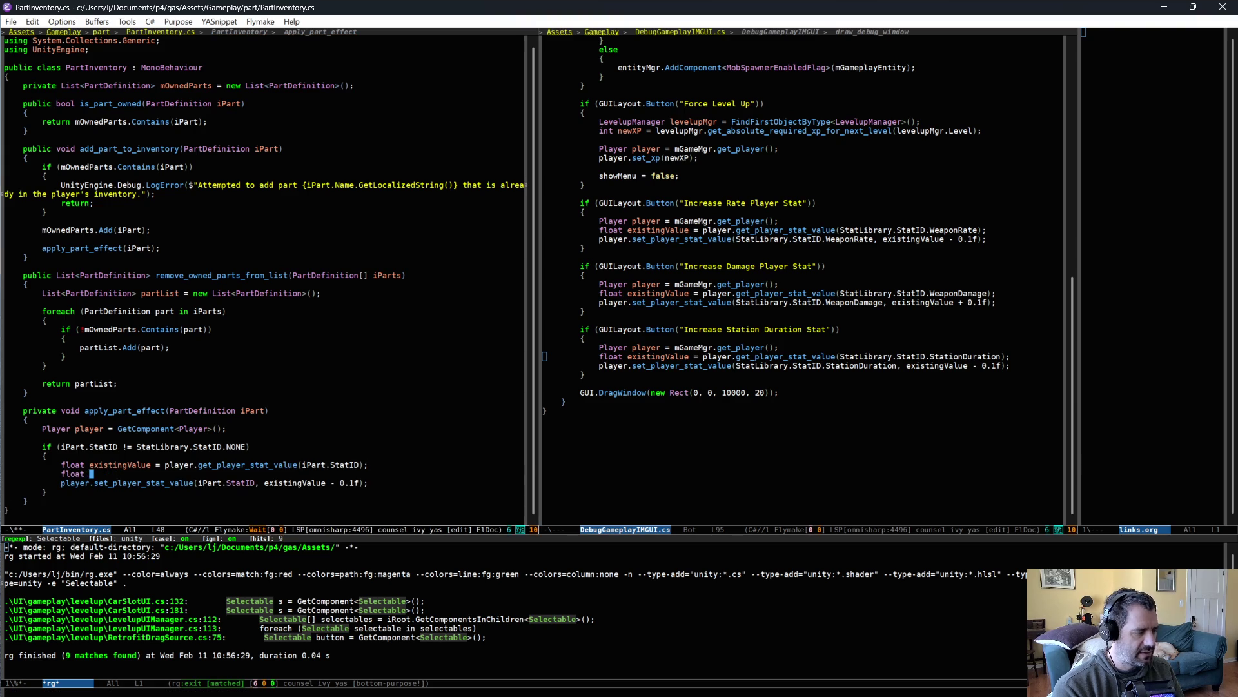
type("newValue = existingValue")
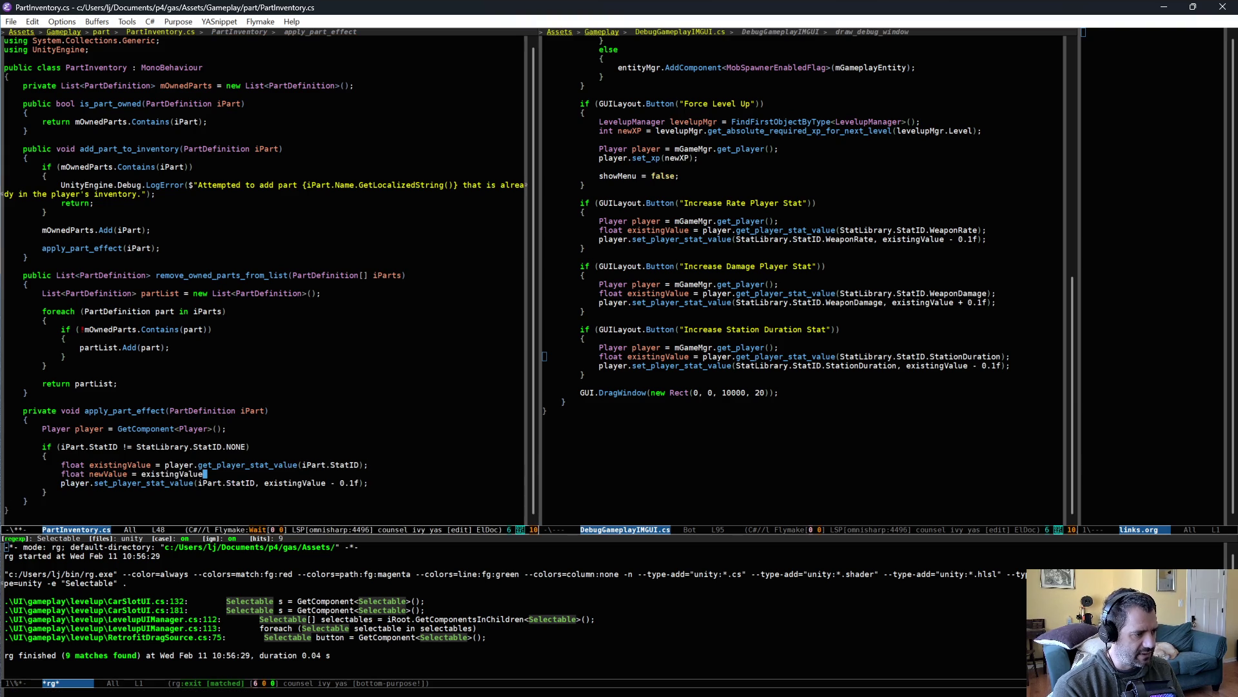
type(" + iPart.")
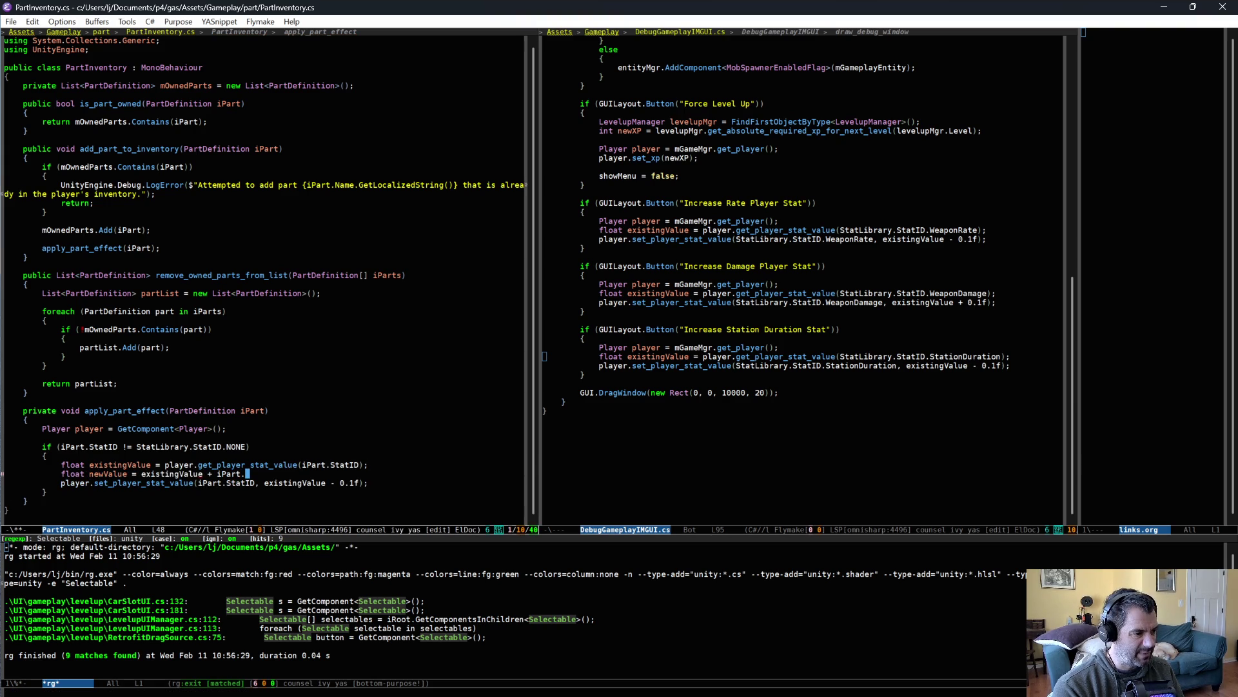
type("stat")
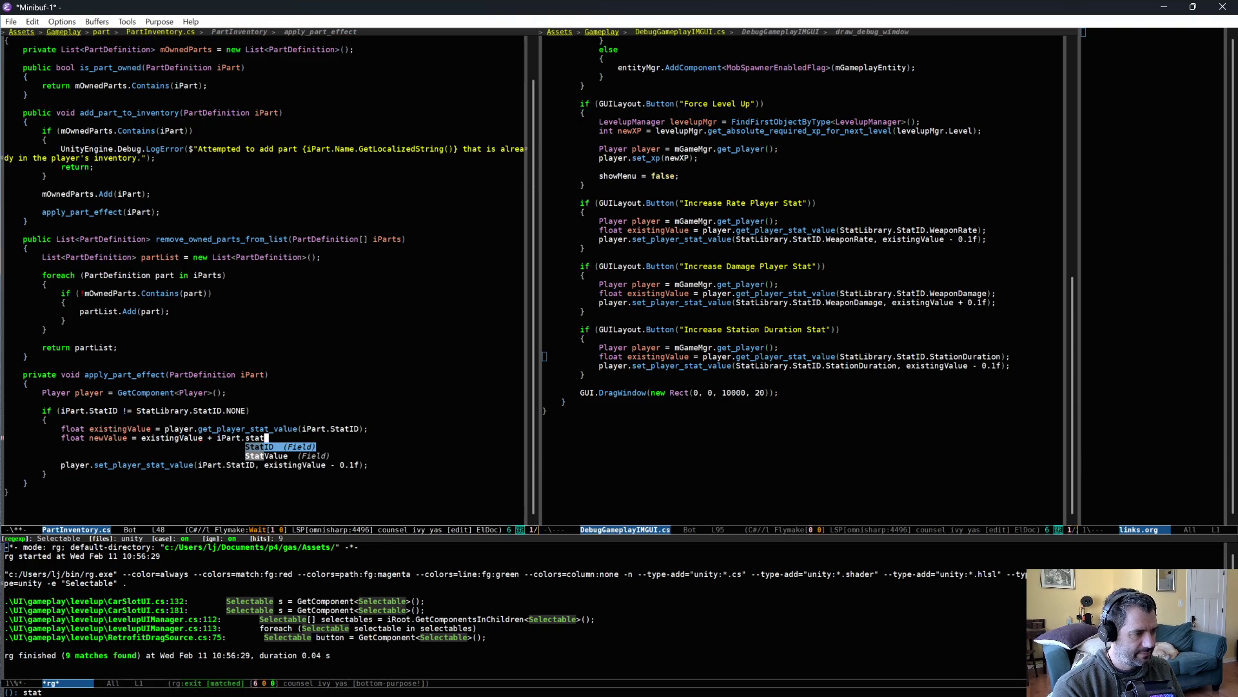
key("Down")
key("Return")
type(";")
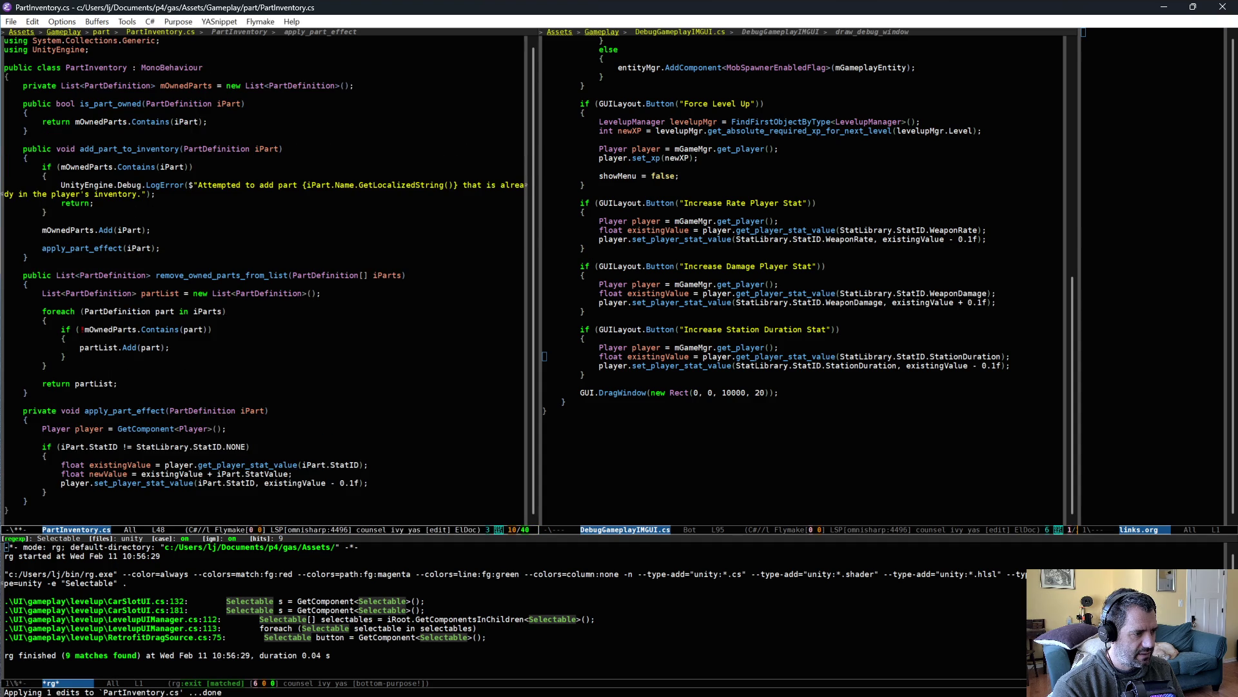
Delete the existingValue line, pass newValue to the stat-setting call, and save
left_click(5, 465)
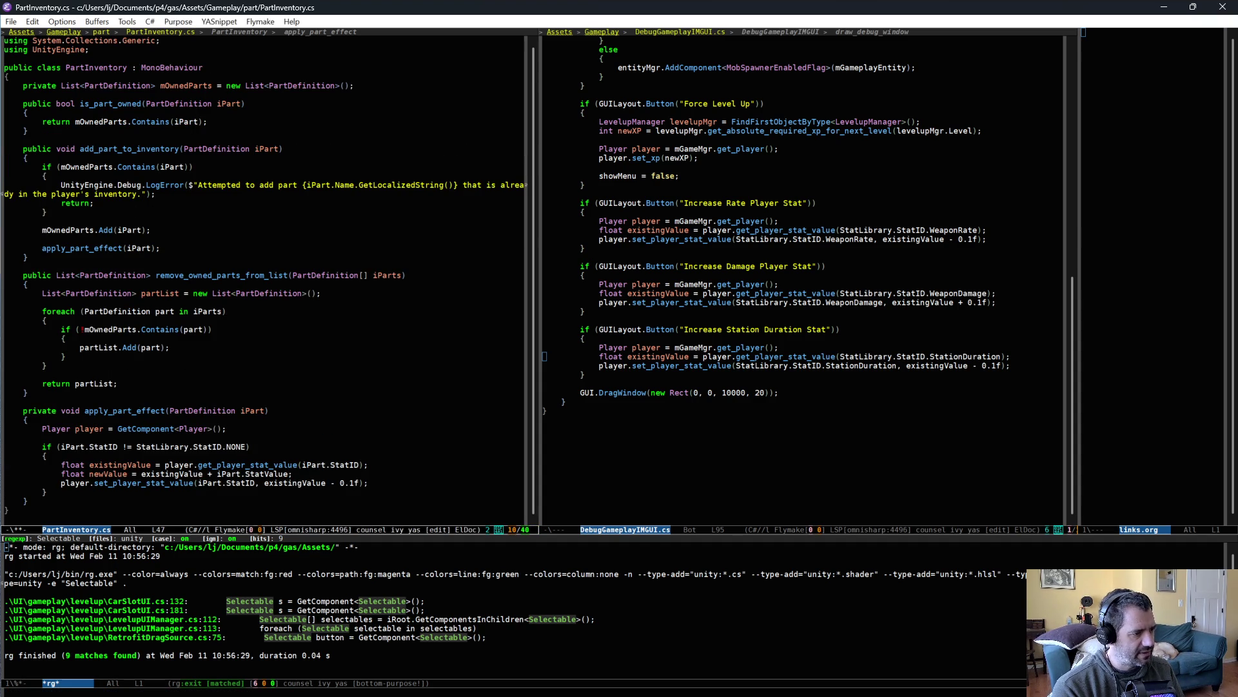
key("ctrl+k")
key("ctrl+k")
key("ctrl+e")
key("ctrl+n")
key("ctrl+e")
key("ctrl+b")
key("ctrl+b")
key("alt+BackSpace")
key("alt+BackSpace")
key("alt+BackSpace")
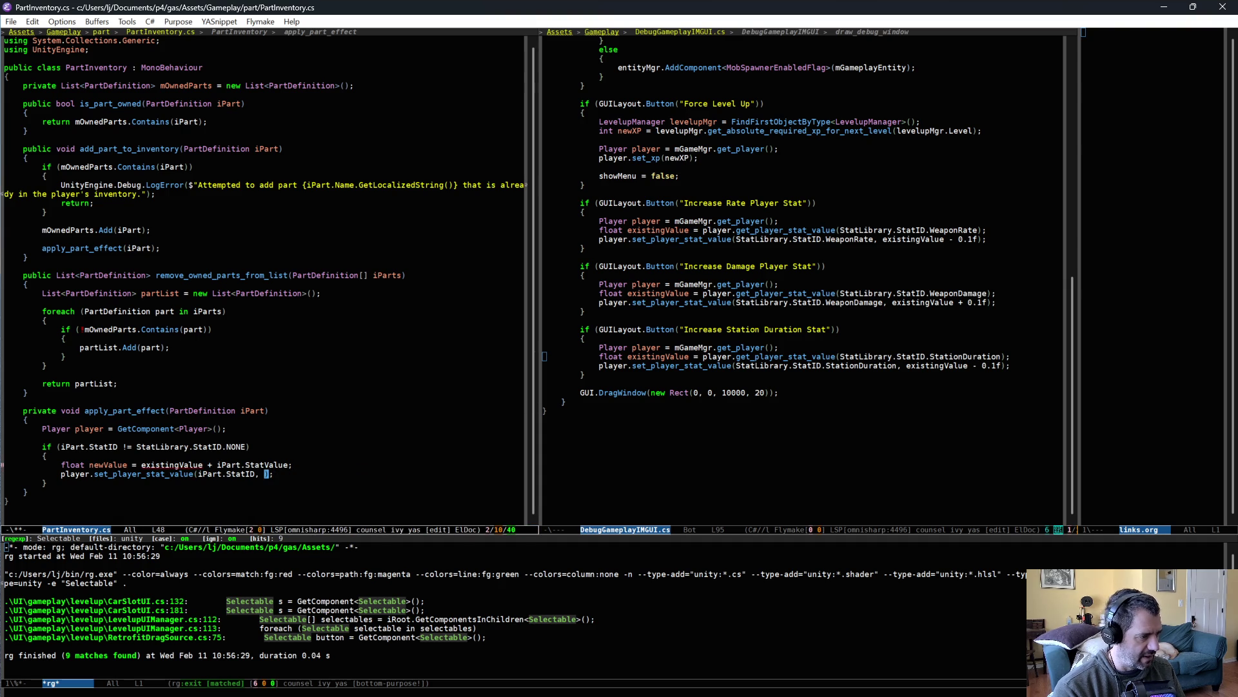
type("newValue")
key("ctrl+x")
key("ctrl+s")
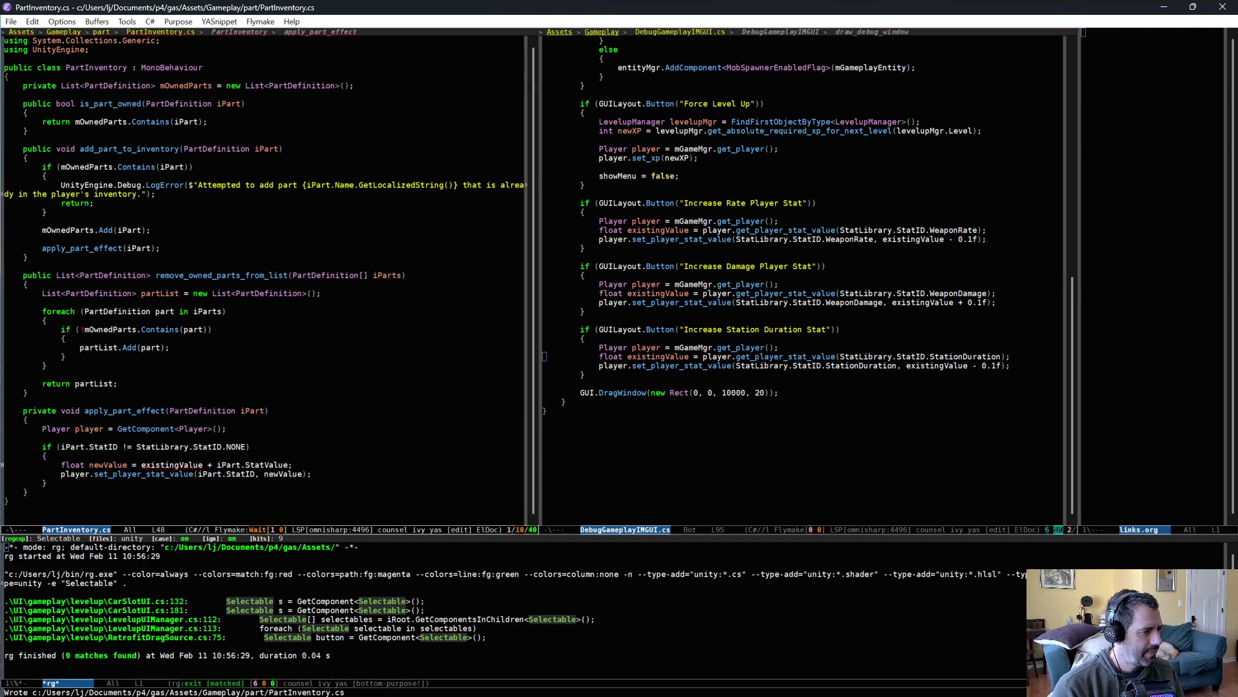
Set newValue to just iPart.StatValue and remove the extra parenthesis from the if condition
key("Up")
key("alt+b")
key("alt+b")
key("alt+BackSpace")
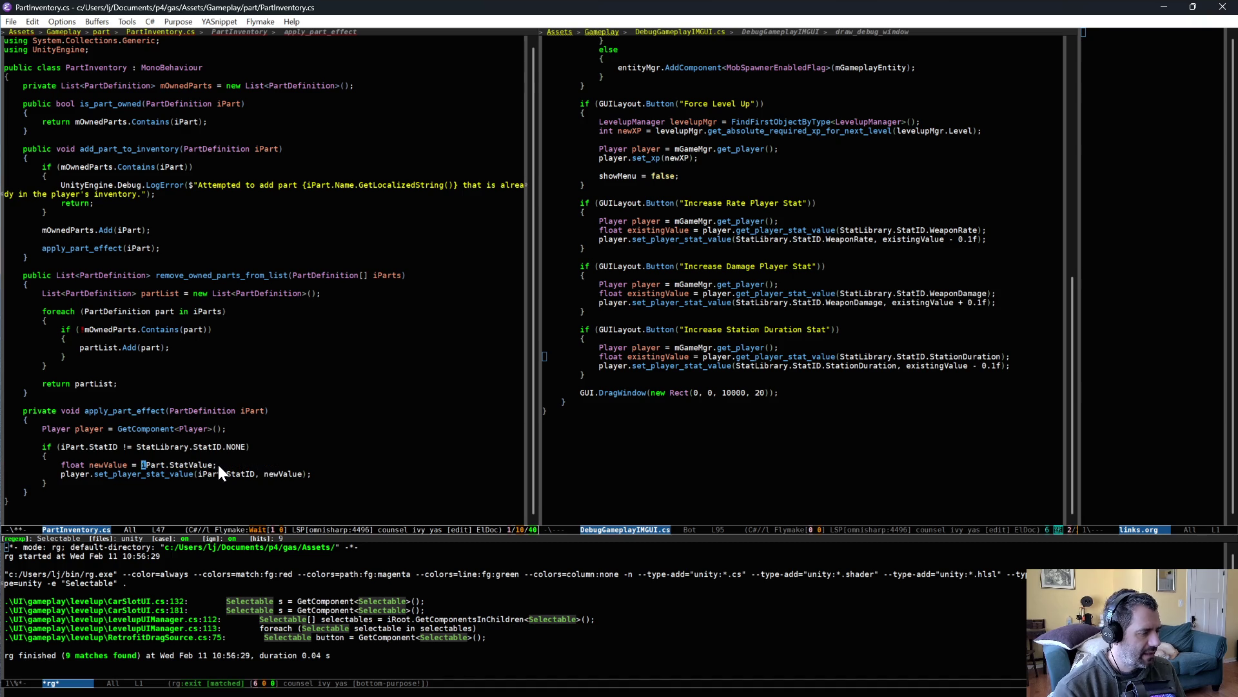
key("Up")
key("Up")
key("BackSpace")
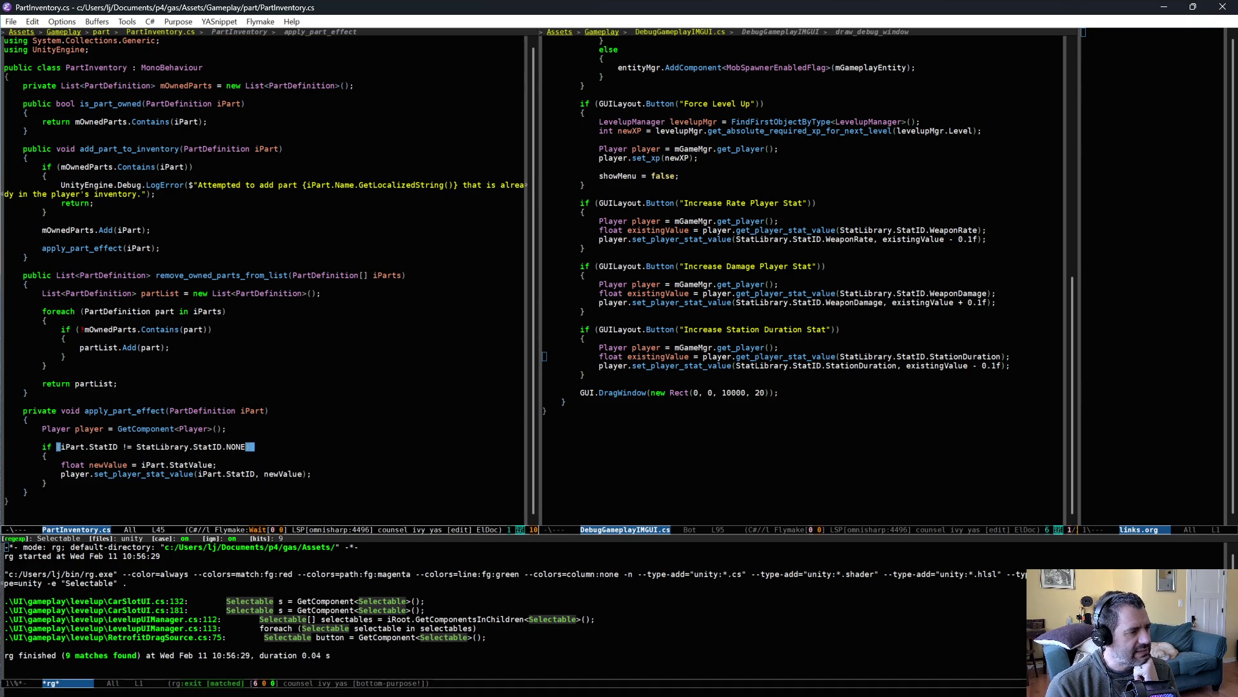
key("ctrl+space")
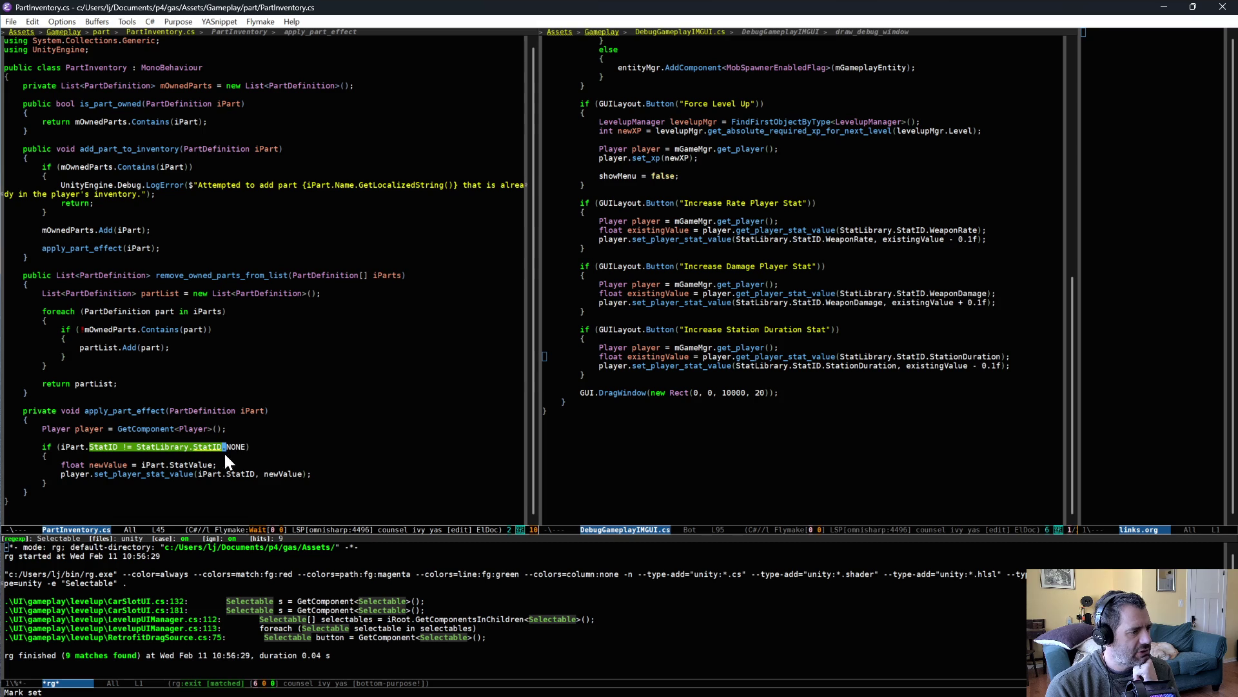
double_click(192, 464)
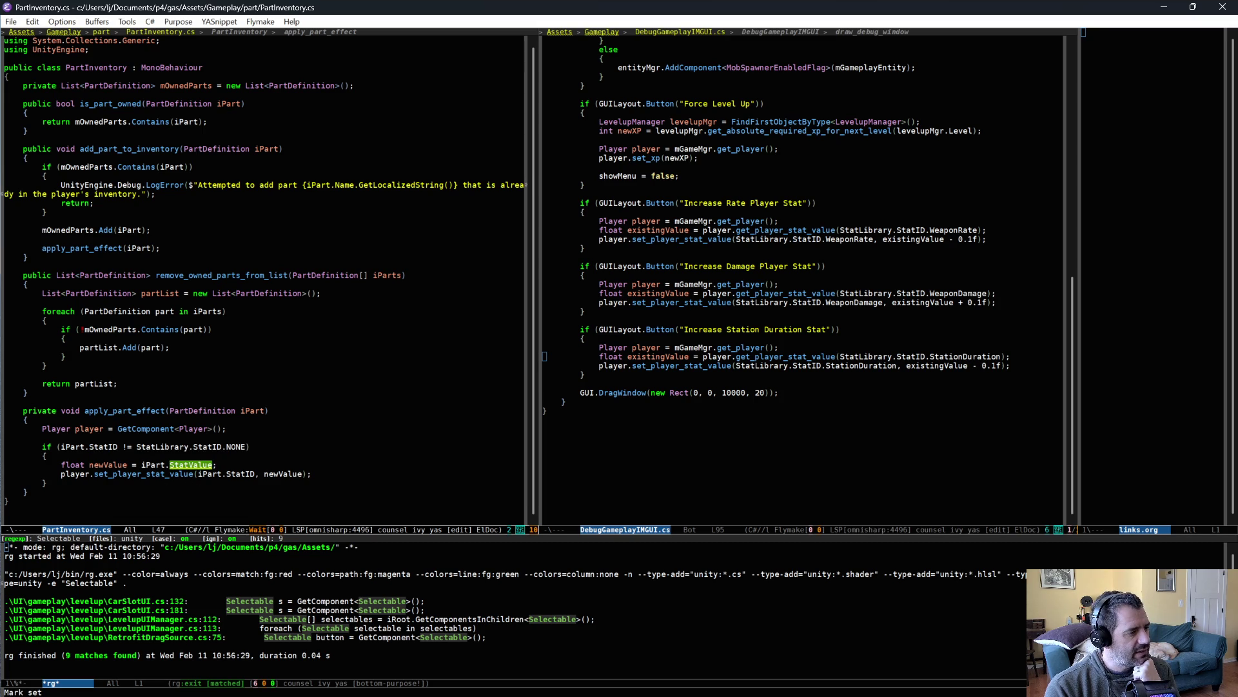
left_click(252, 474, "shift")
key("ctrl+g")
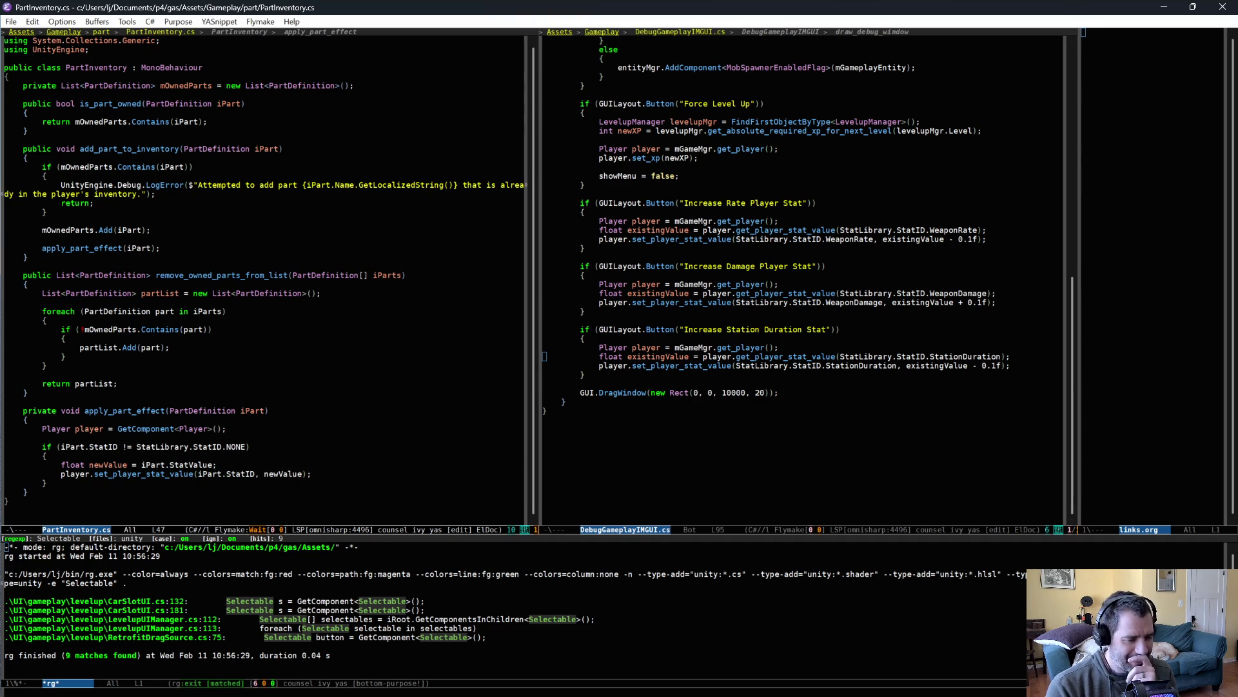
key("alt+Tab")
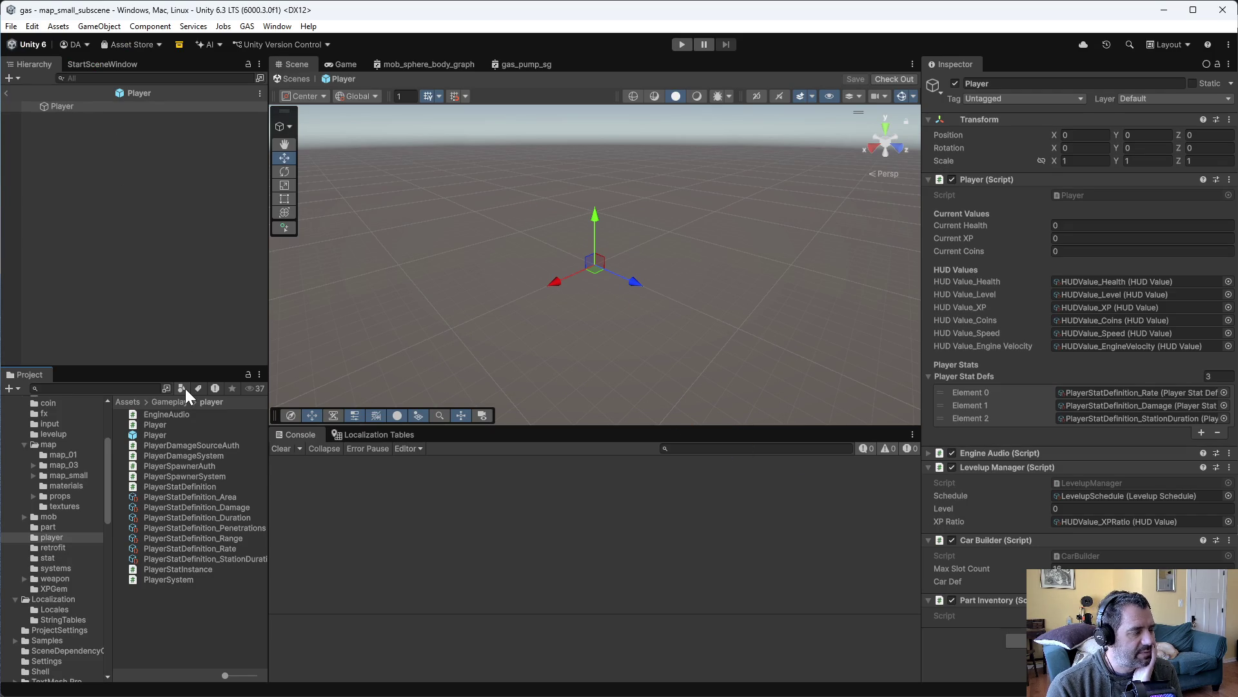
Start Unity's play mode, then return to Emacs and begin find-file
left_click(689, 44)
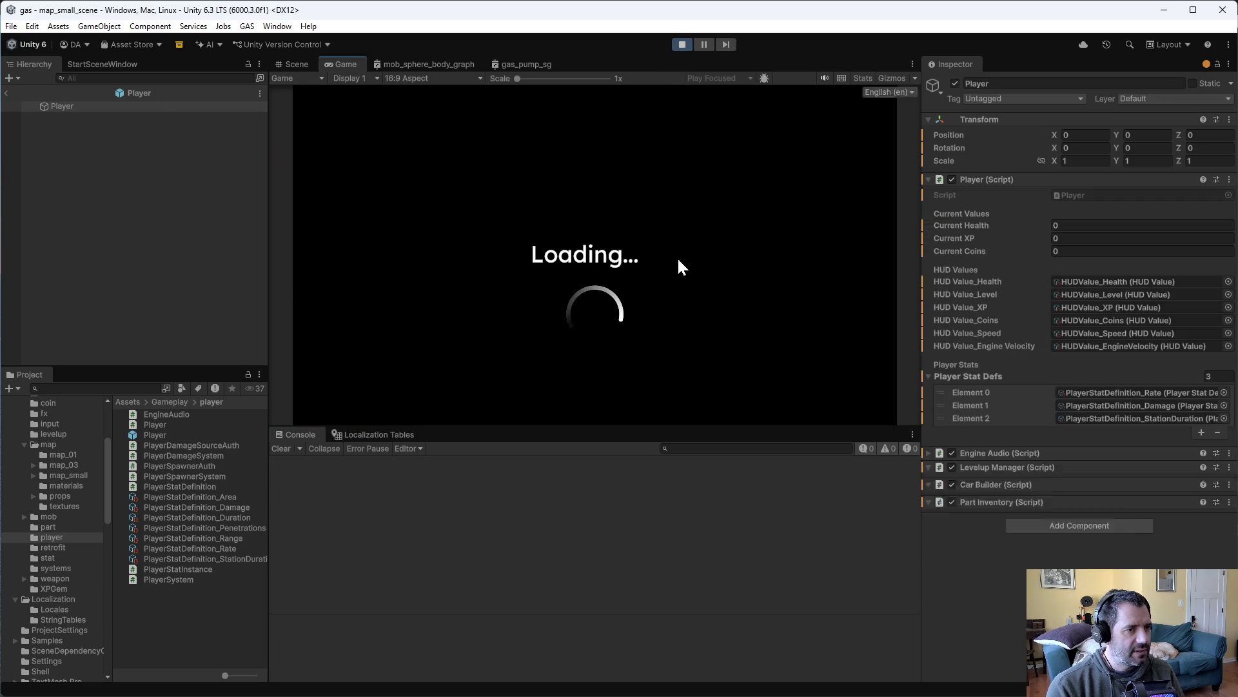
key("alt+Tab")
key("ctrl+x")
key("ctrl+f")
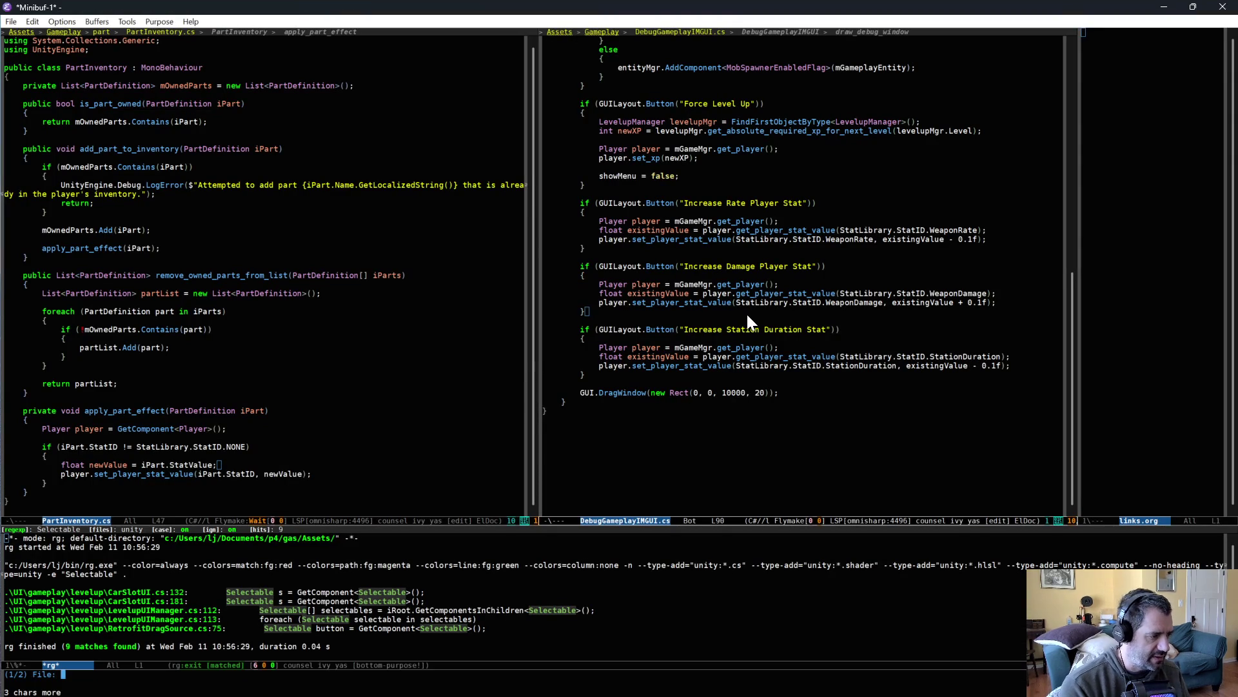
Open CarBuilder.cs, change slot 0's WeaponID.Laser to WeaponID.MachineGun, and save
type("rbui")
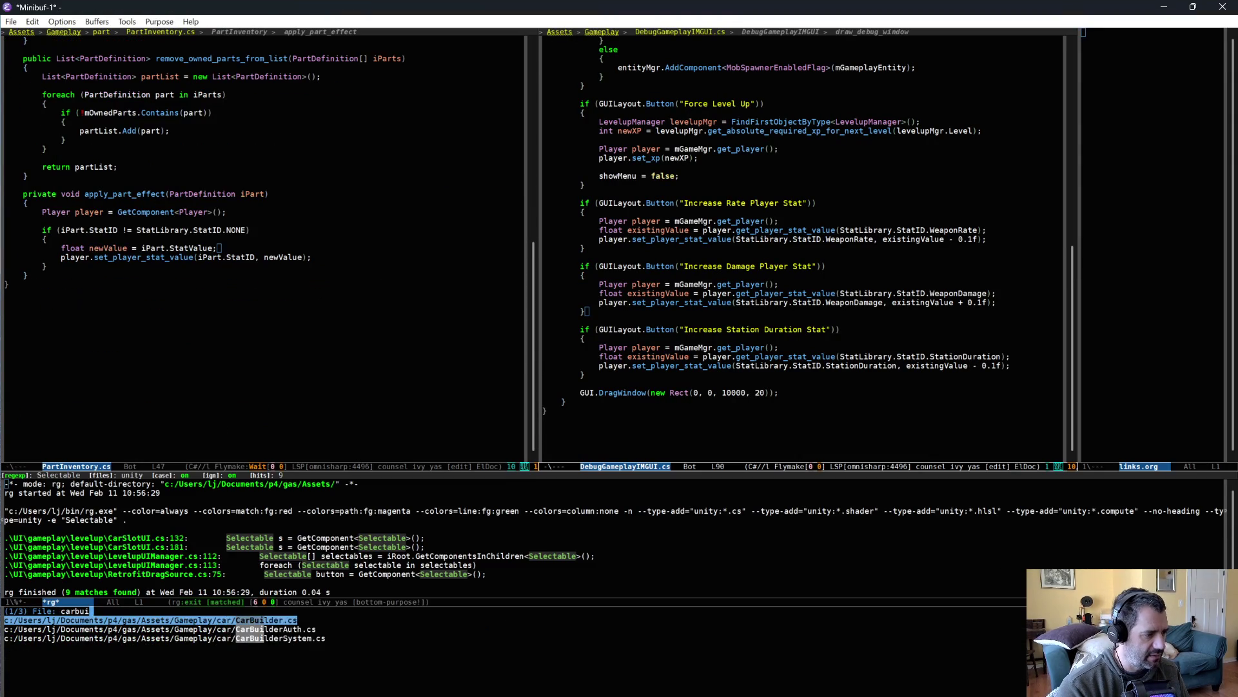
key("Return")
left_click(823, 383)
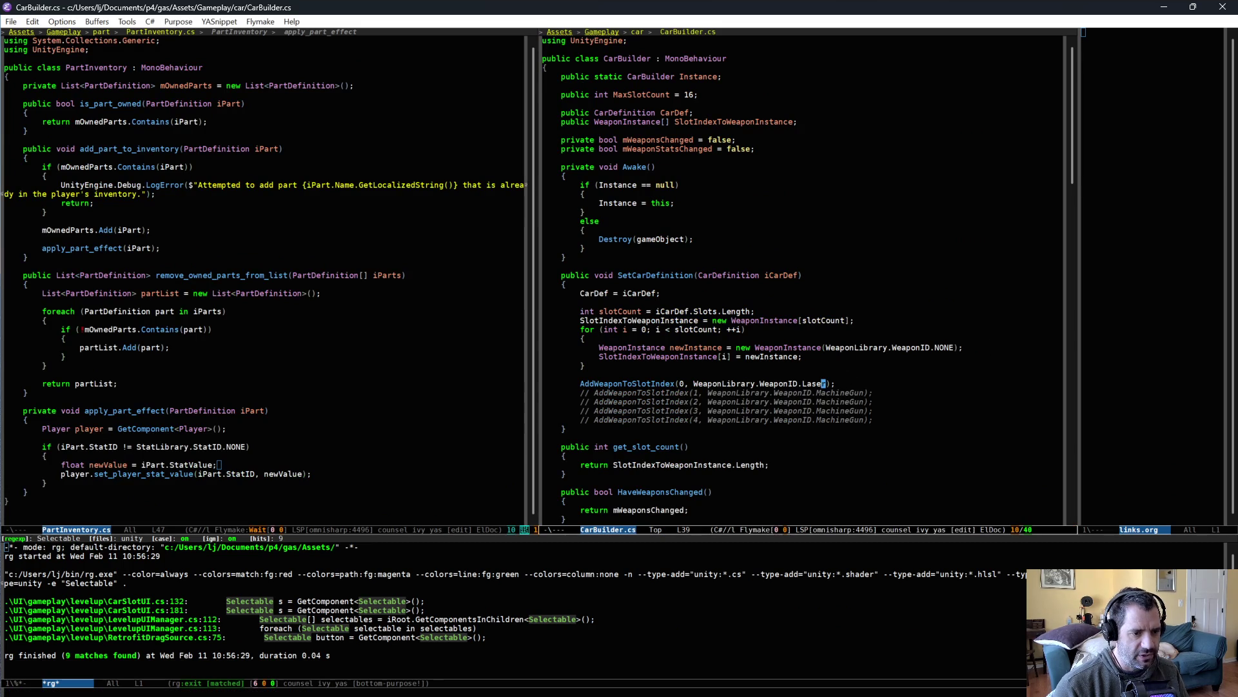
key("ctrl+BackSpace")
type("MachineGun")
key("ctrl+x")
key("ctrl+s")
key("alt+Tab")
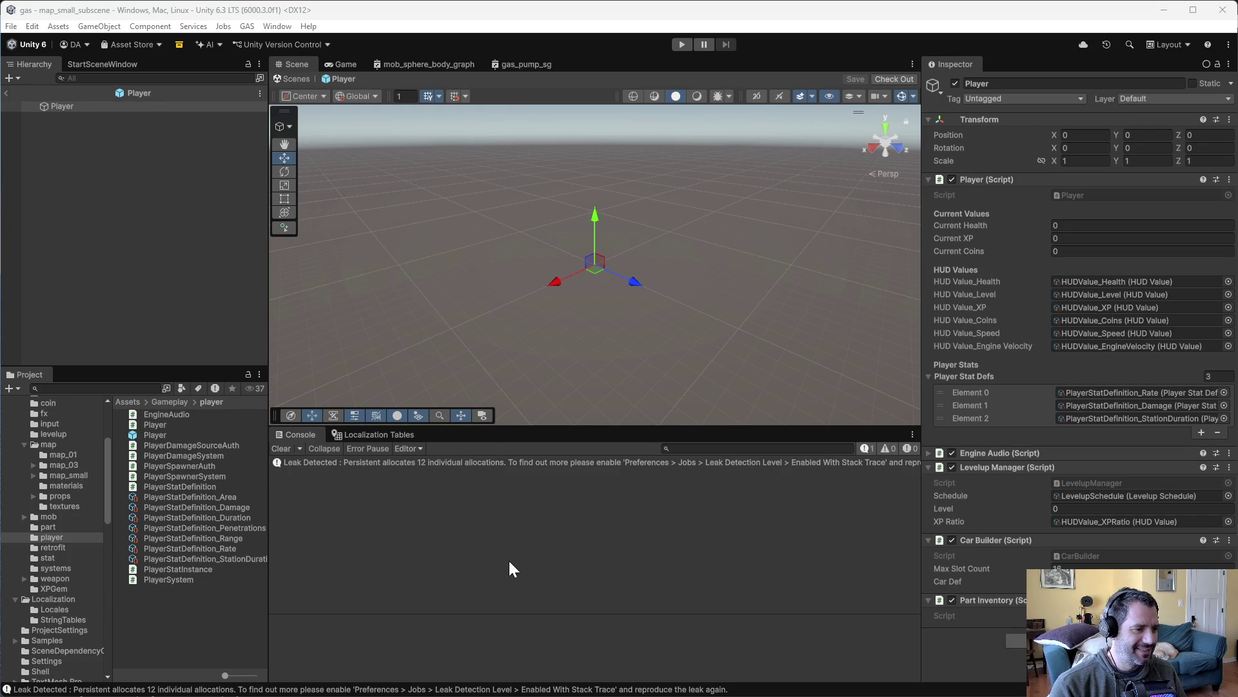
Inspect the Leak Detected warning, then play and drive until Level 2's Enhancer store appears
left_click(430, 463)
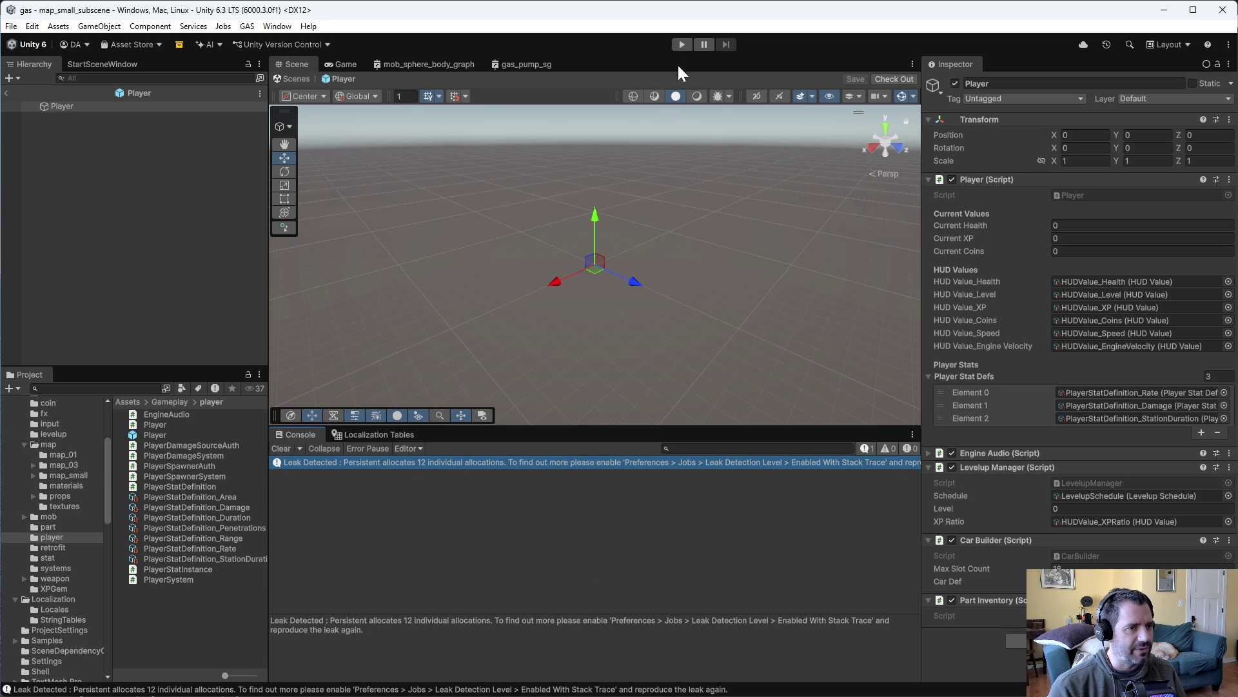
left_click(677, 96)
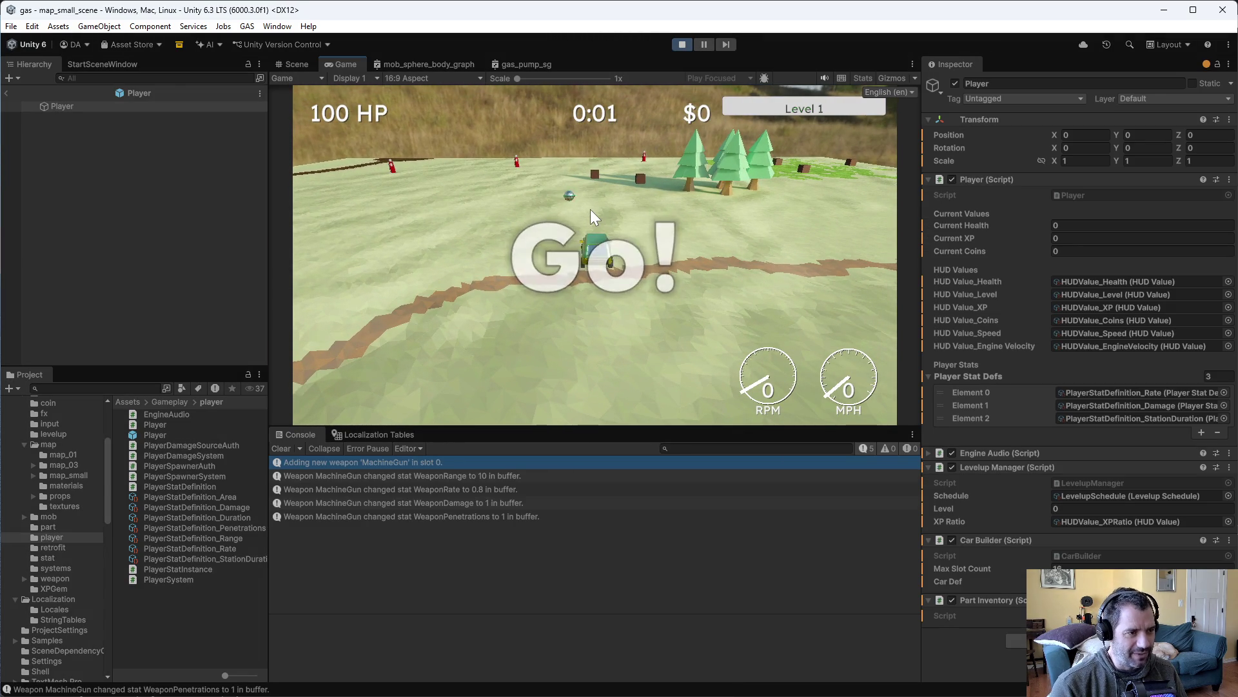
key("w")
key("d")
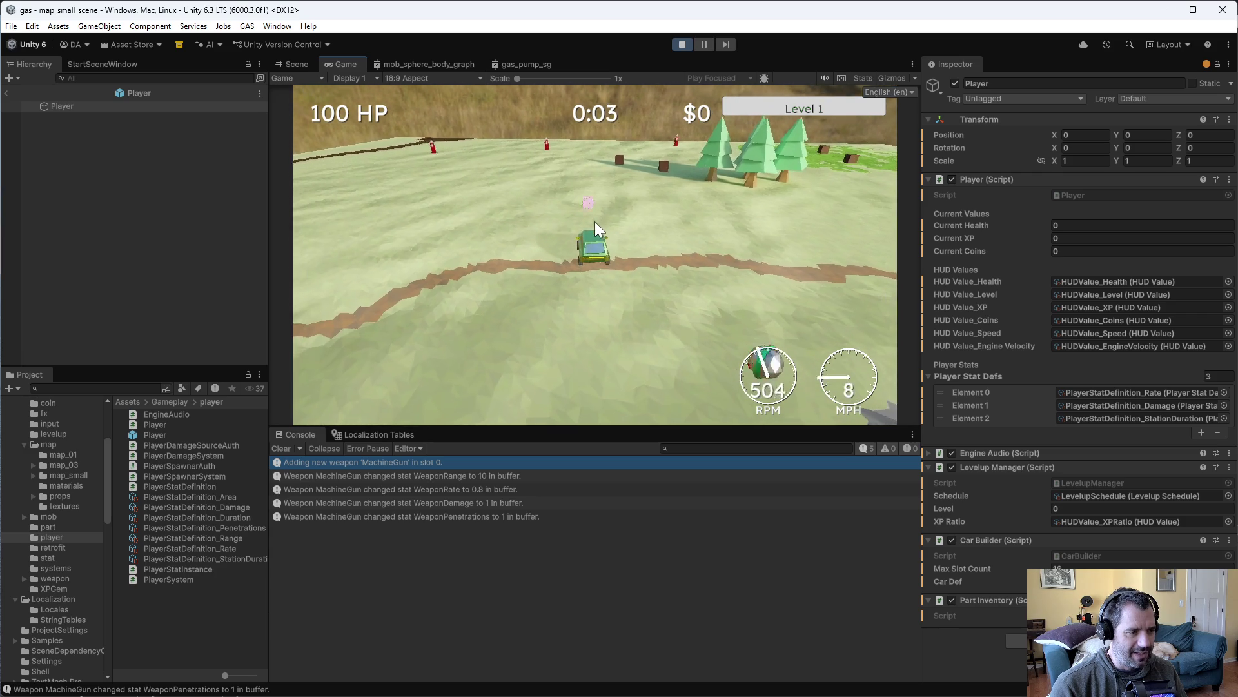
key("a")
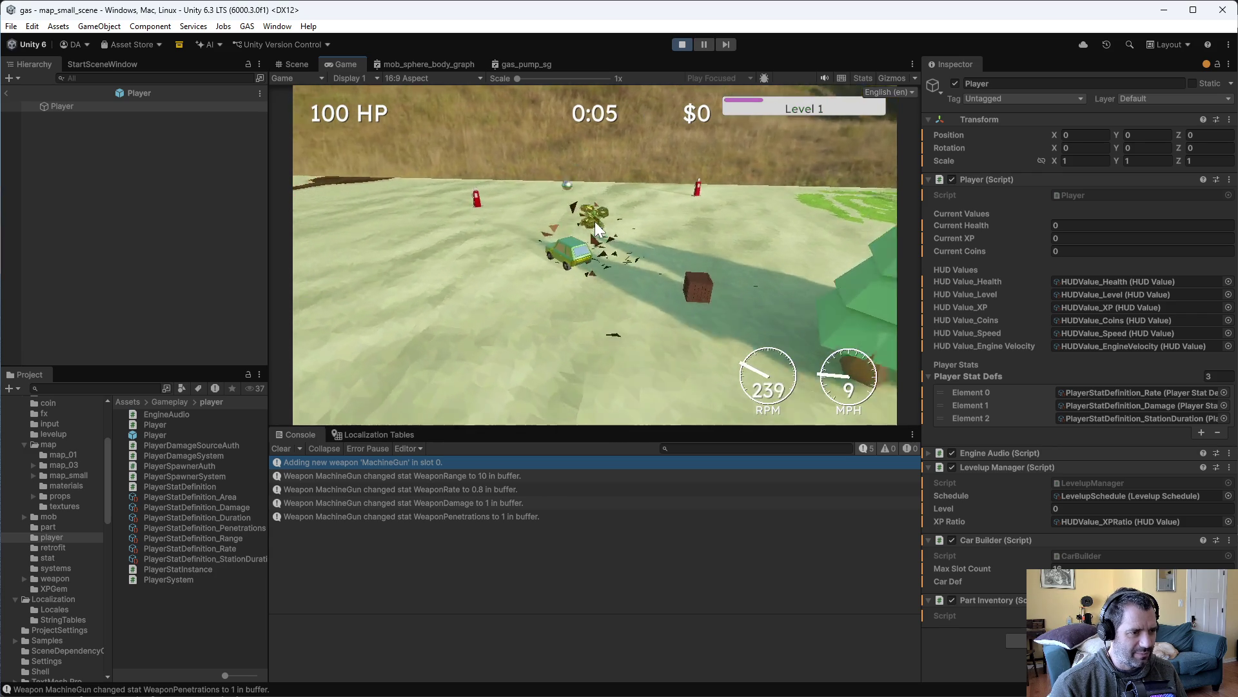
key("a")
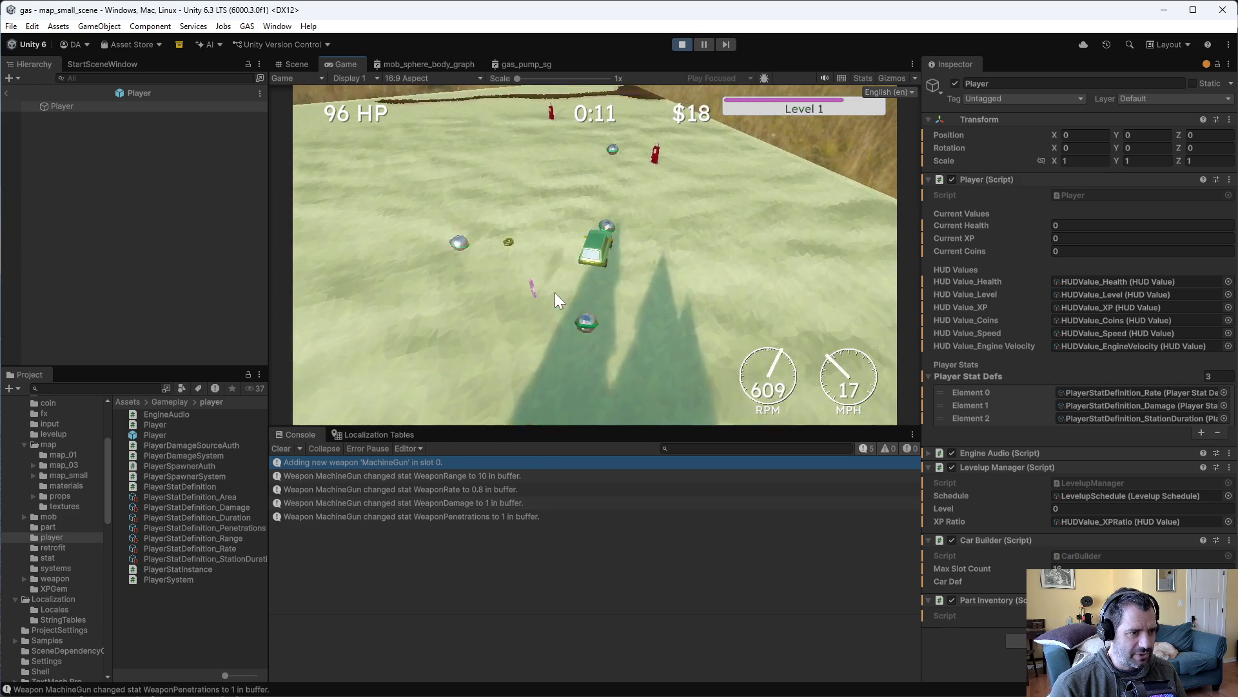
left_click(862, 407)
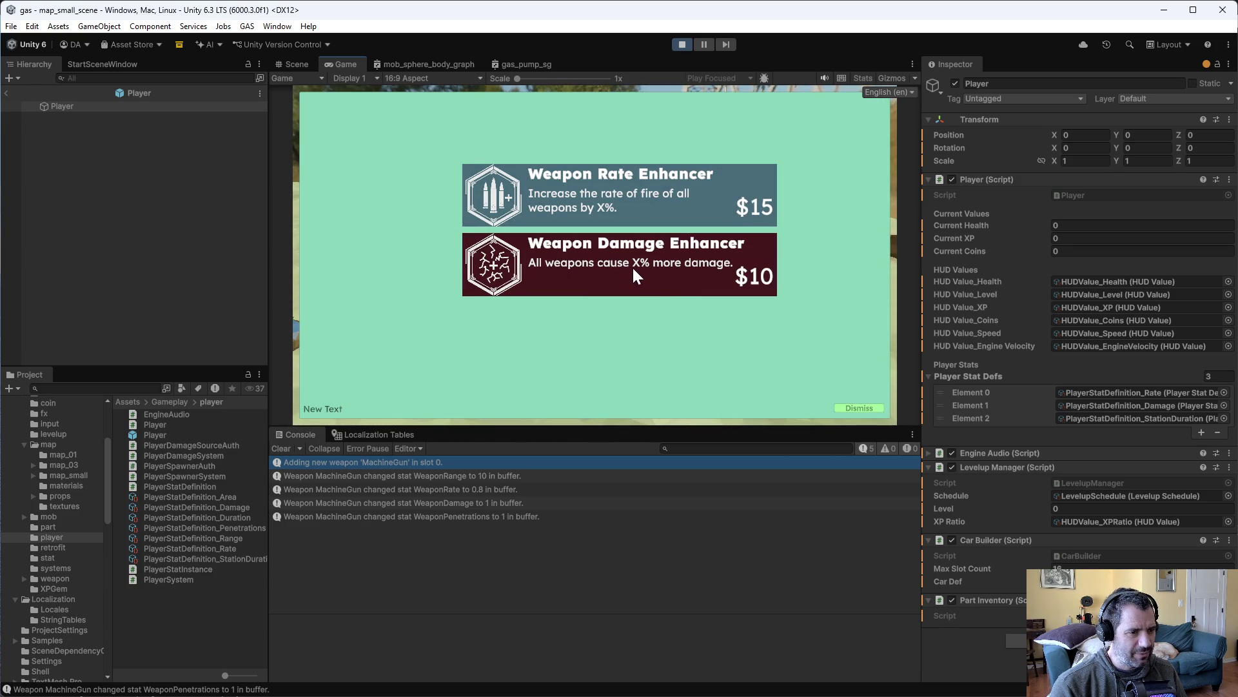
Buy the Weapon Damage Enhancer, dismiss the panels, buy the Weapon Rate Enhancer, then stop play
left_click(663, 265)
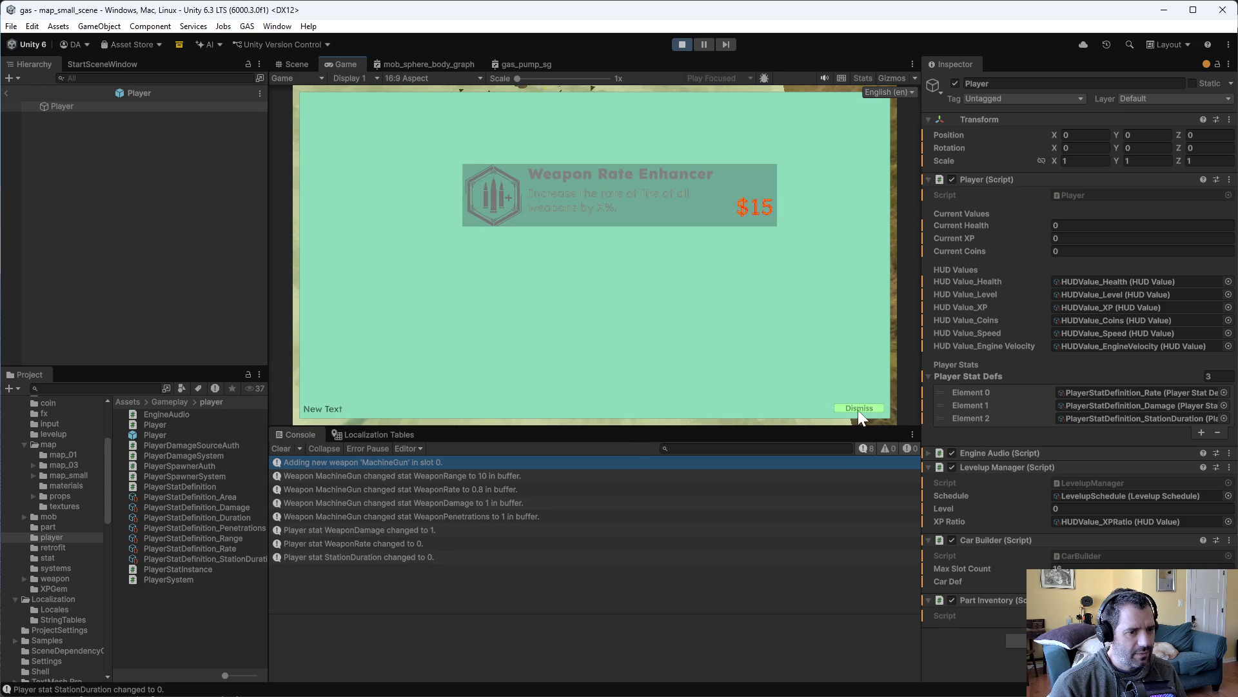
left_click(859, 409)
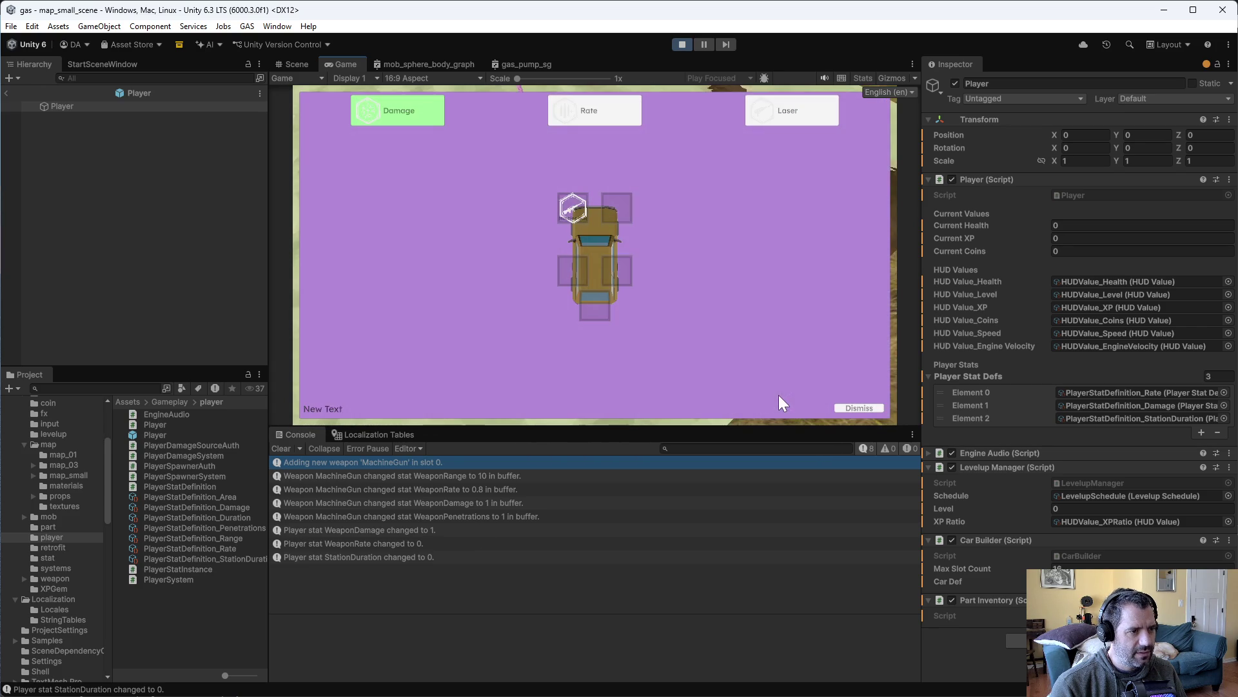
left_click(845, 408)
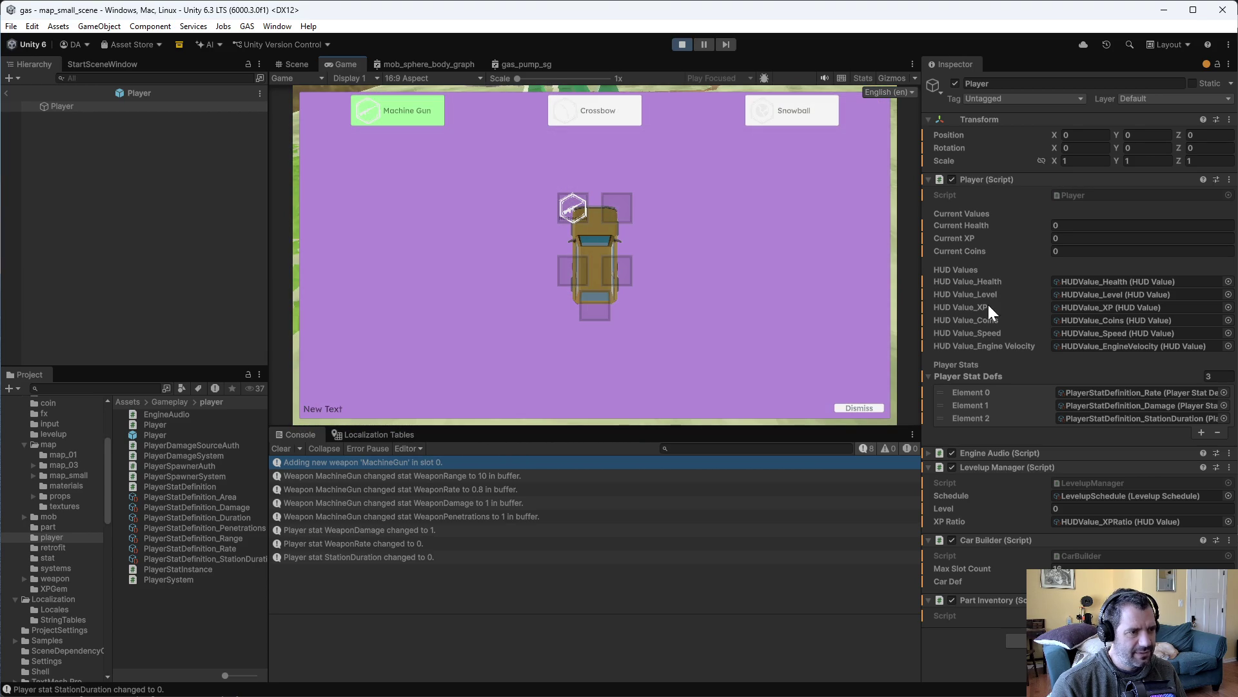
left_click(858, 408)
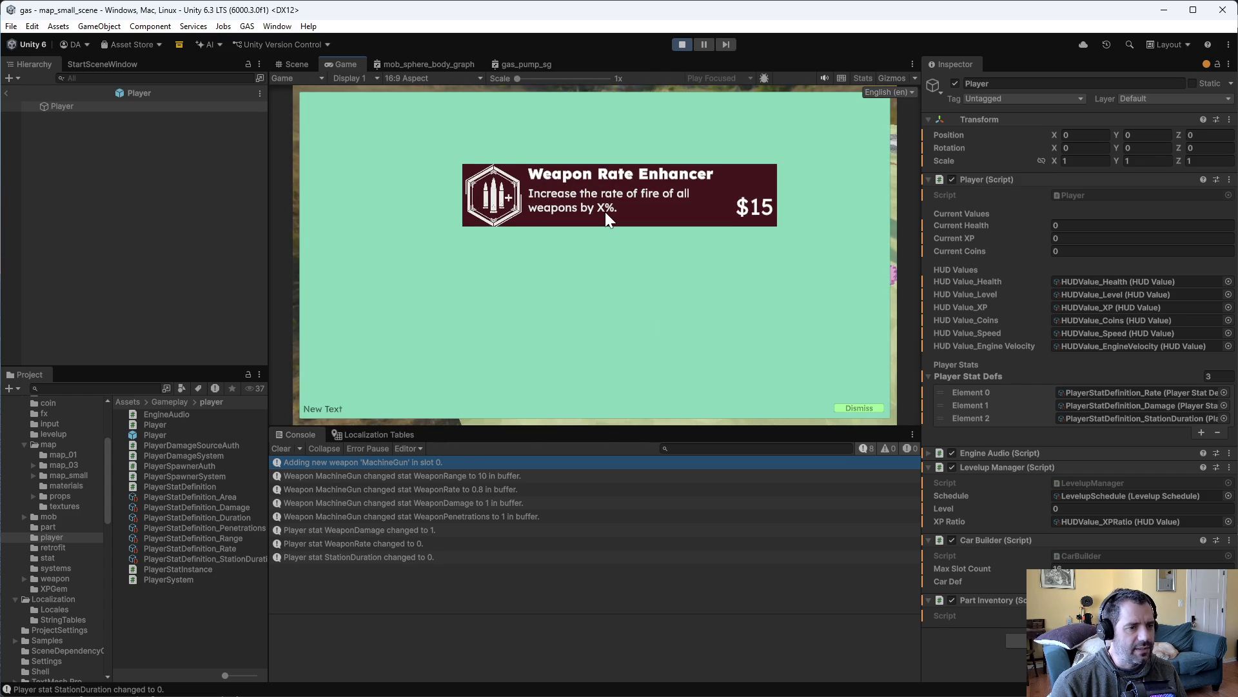
left_click(605, 212)
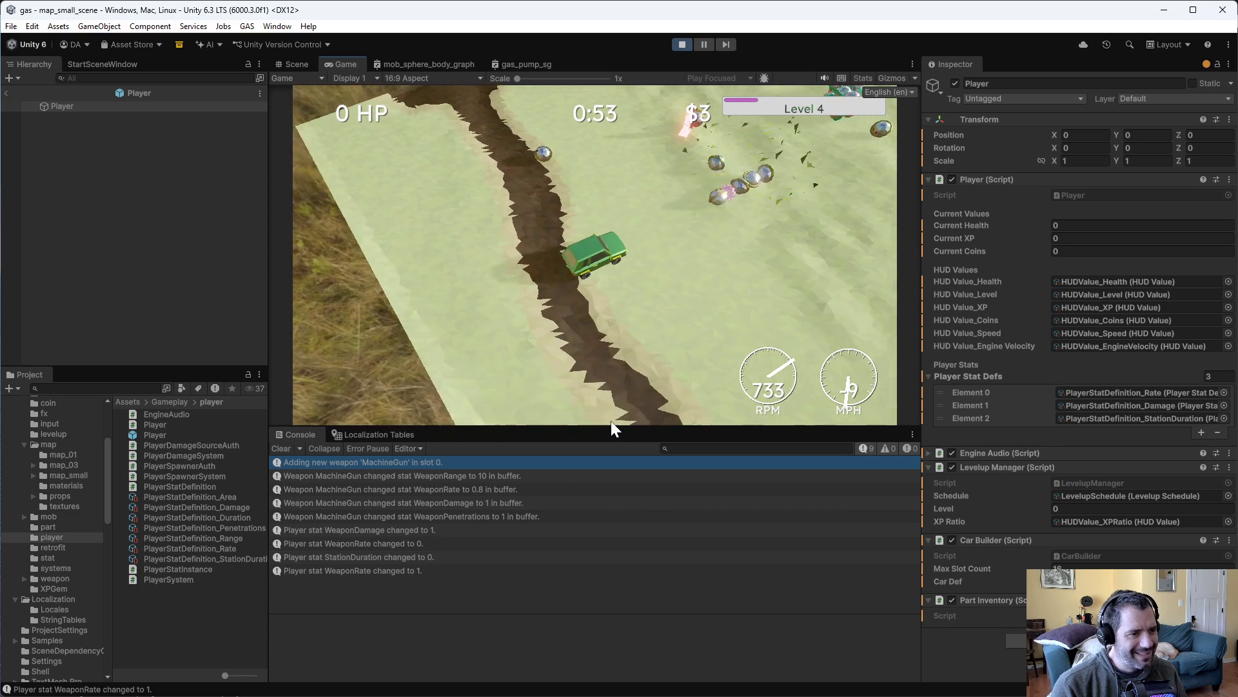
left_click(679, 44)
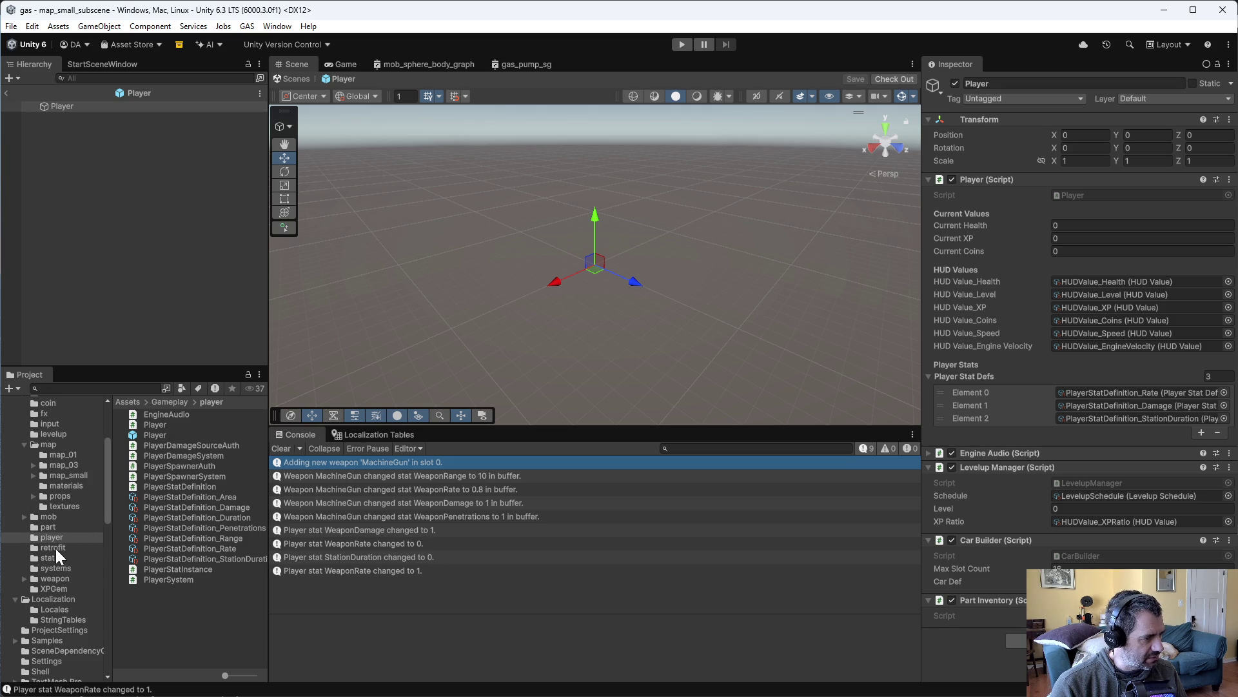
Check out Part_Stat_Rate and change its Weapon Rate Stat Value from -1 to -0.5
left_click(47, 527)
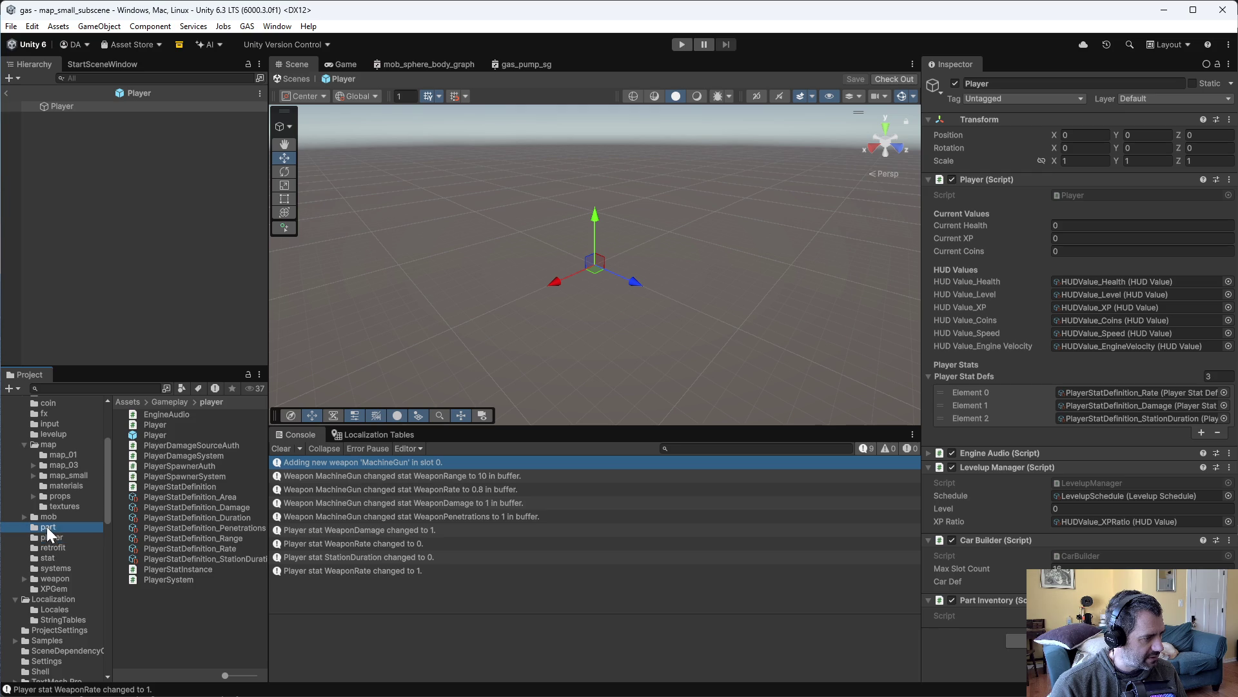
left_click(171, 425)
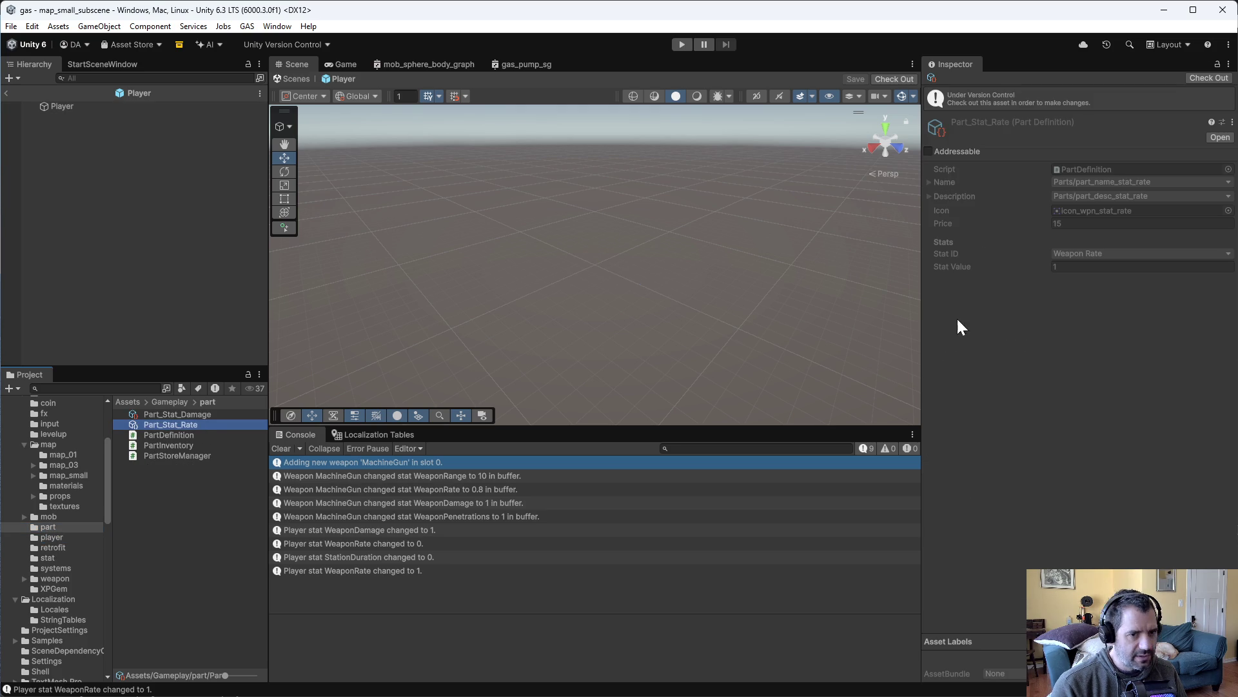
left_click(1208, 77)
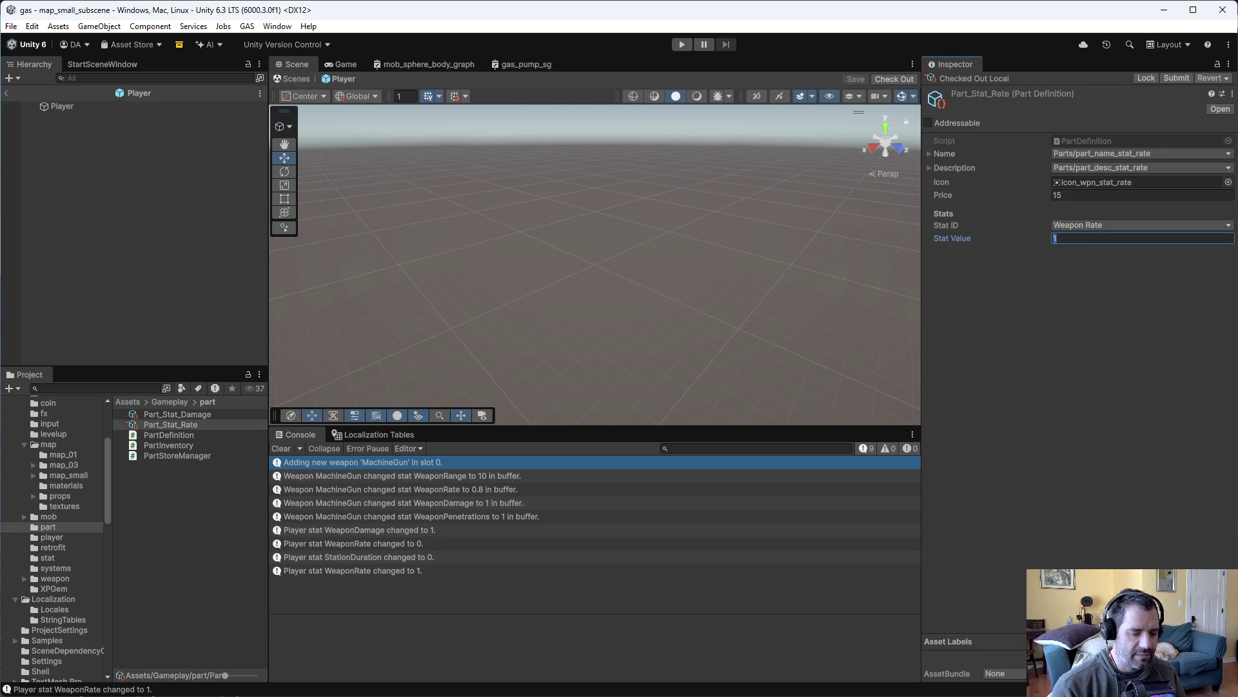
left_click(1142, 237)
type("-1")
left_click(1061, 348)
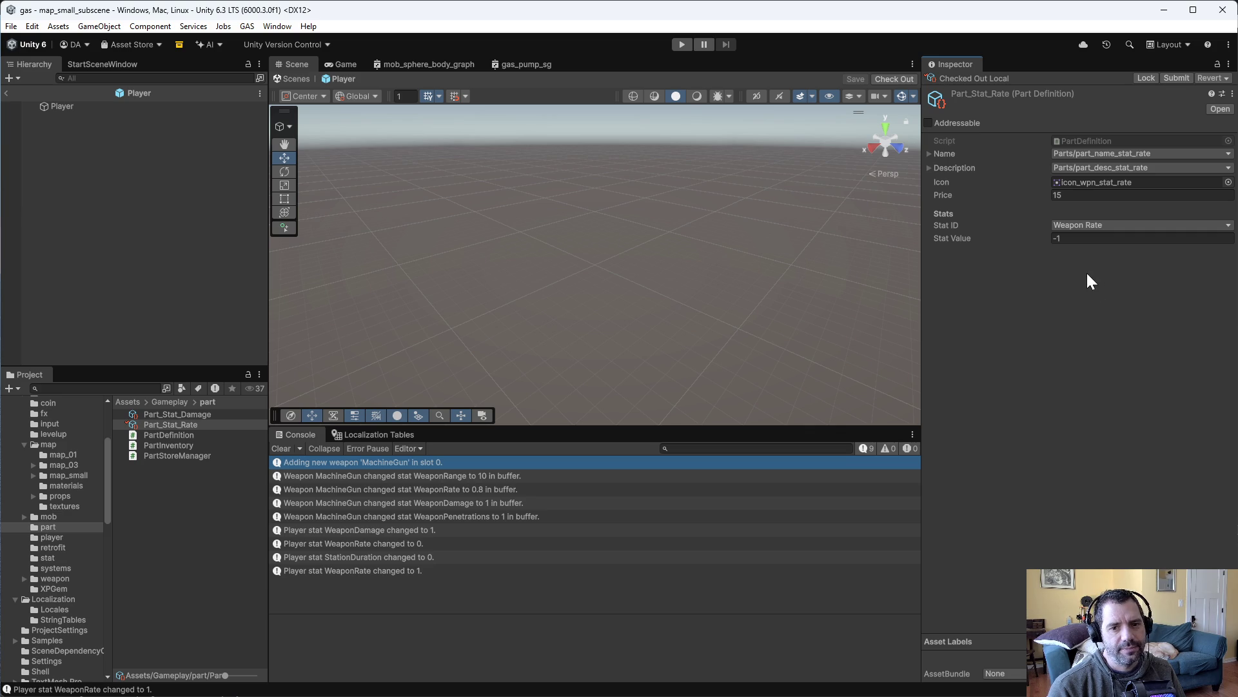
left_click(1136, 238)
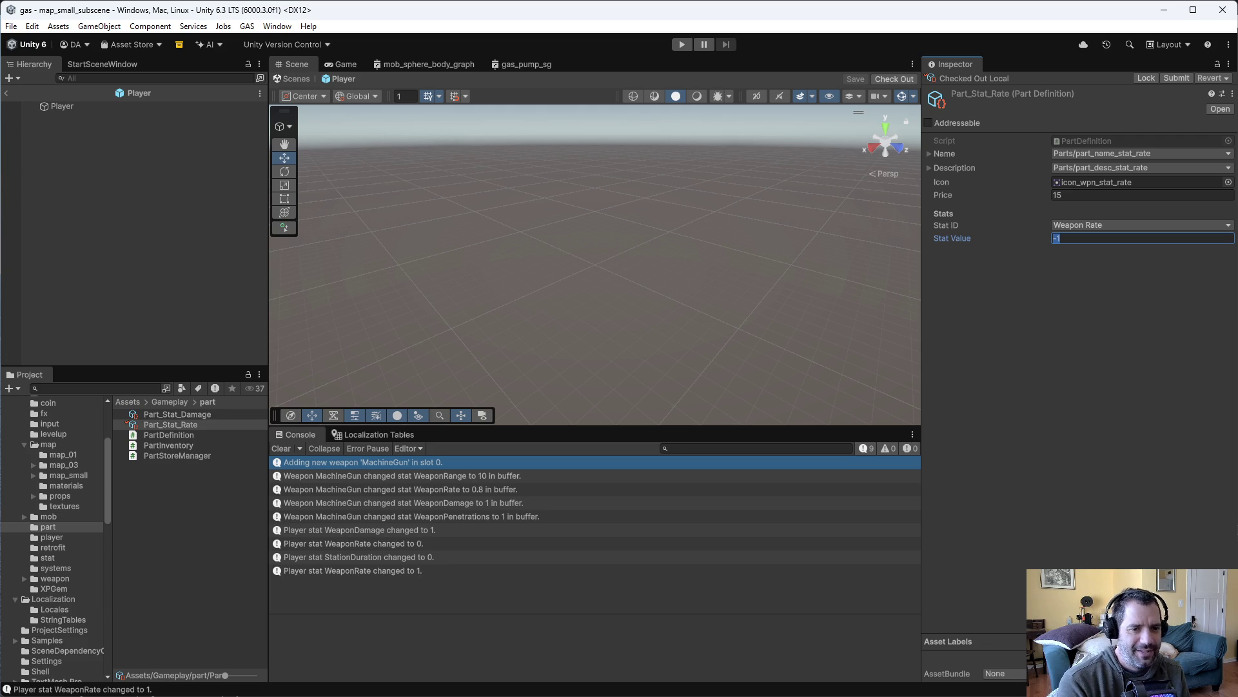
type("-0.5")
left_click(1068, 363)
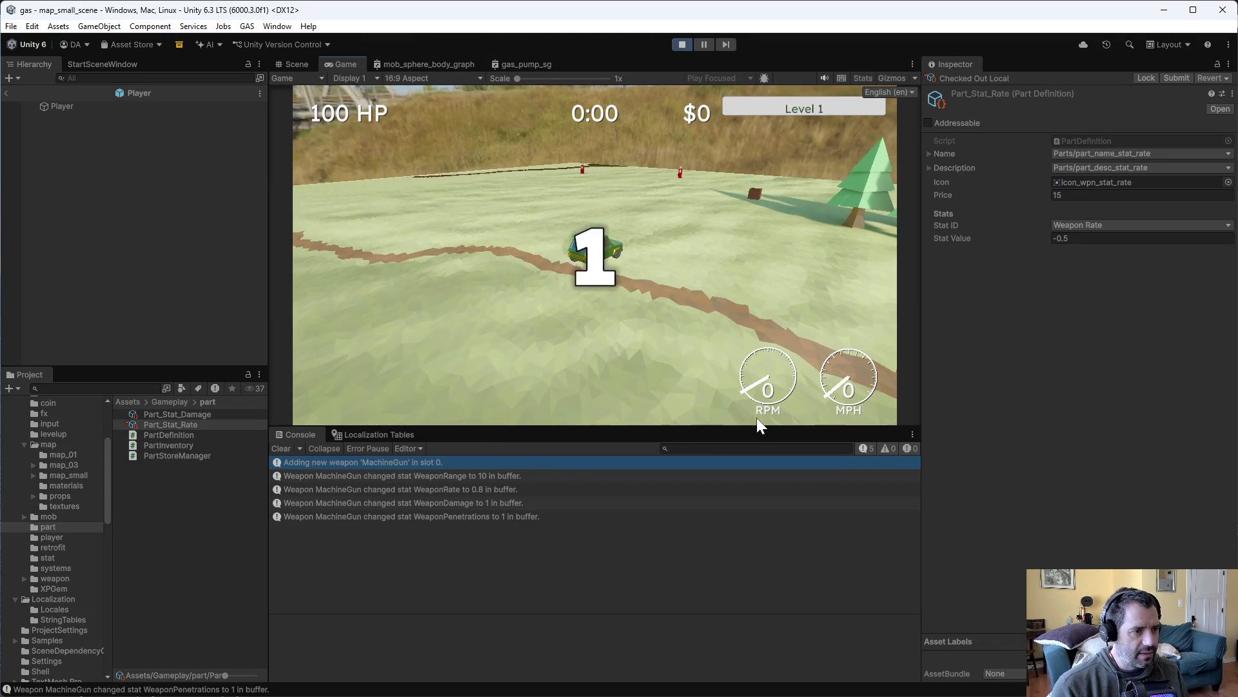
Drive to the level-up, then buy the Weapon Rate Enhancer so WeaponRate becomes -0.5
key("w")
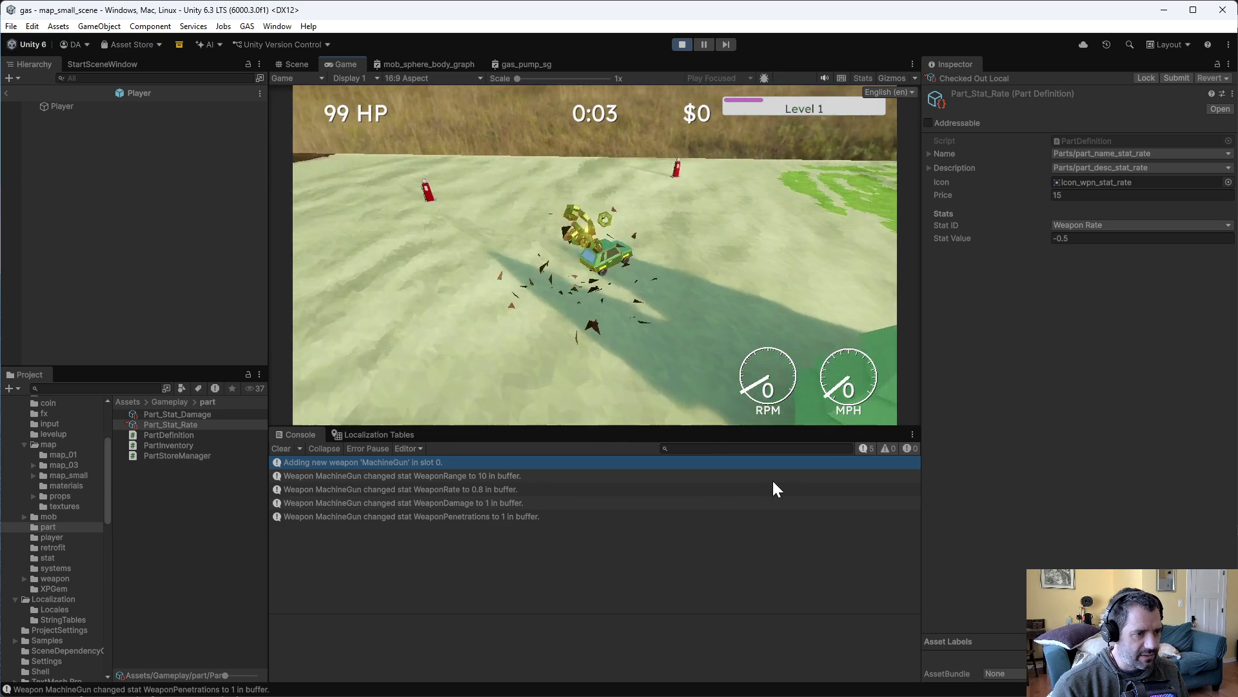
key("s")
key("w")
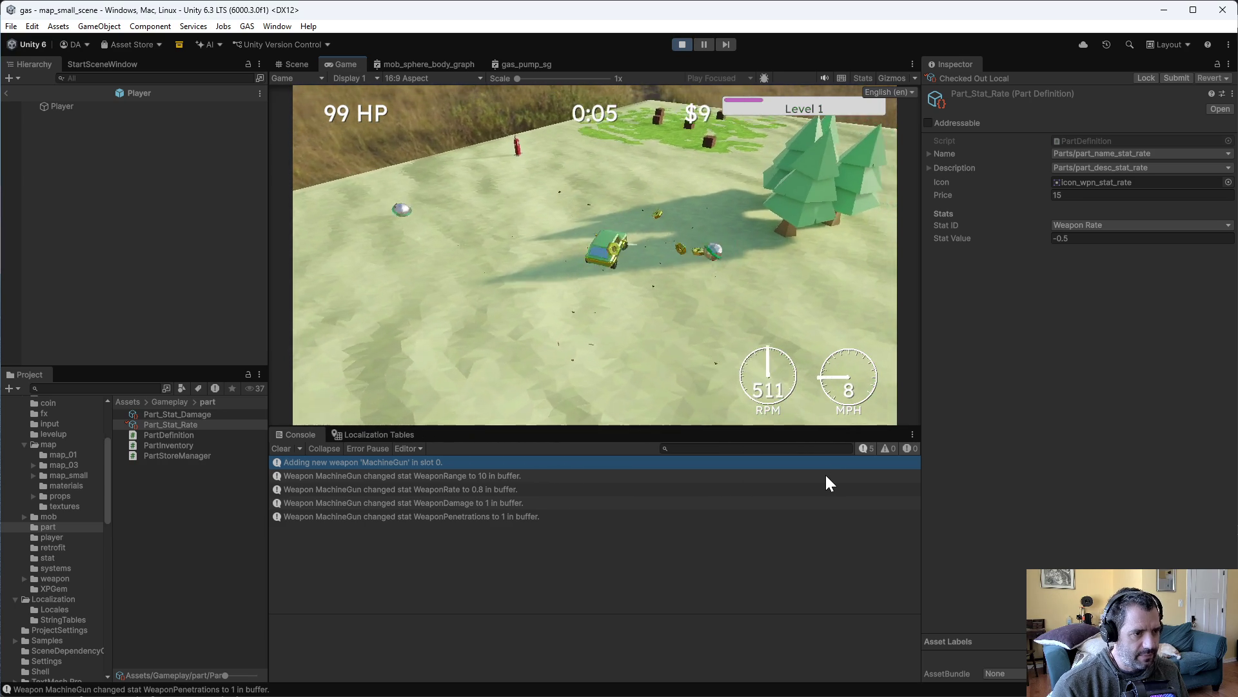
key("a")
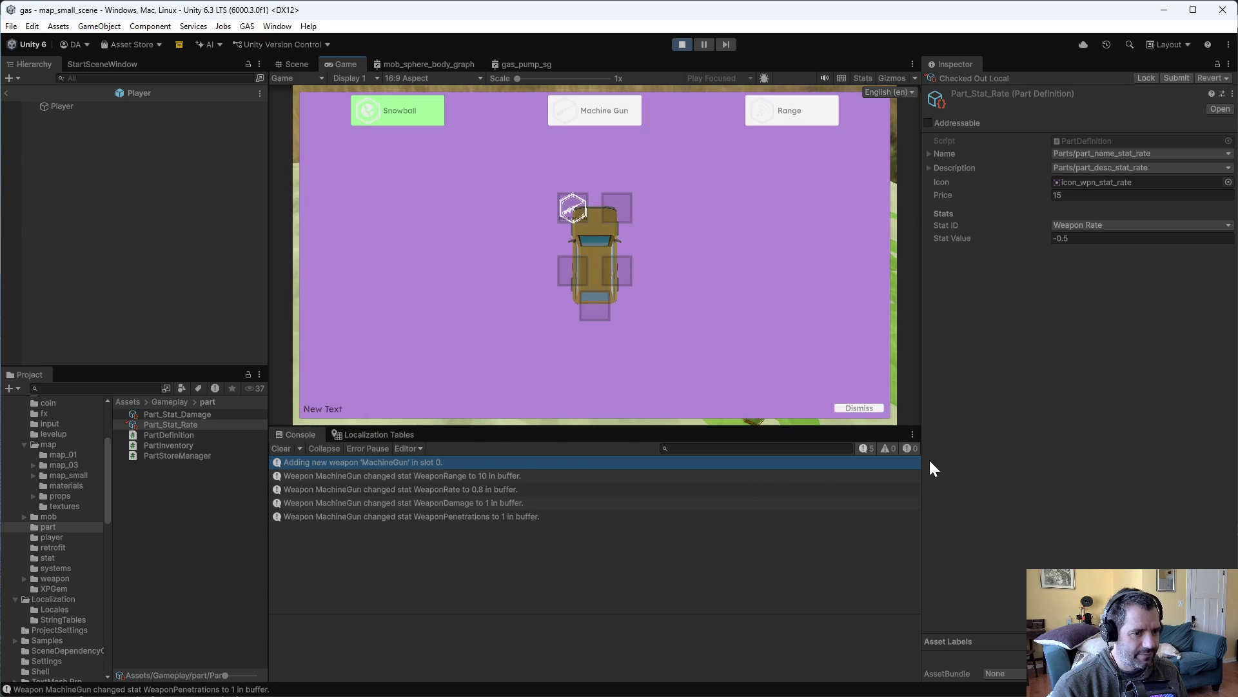
left_click(844, 408)
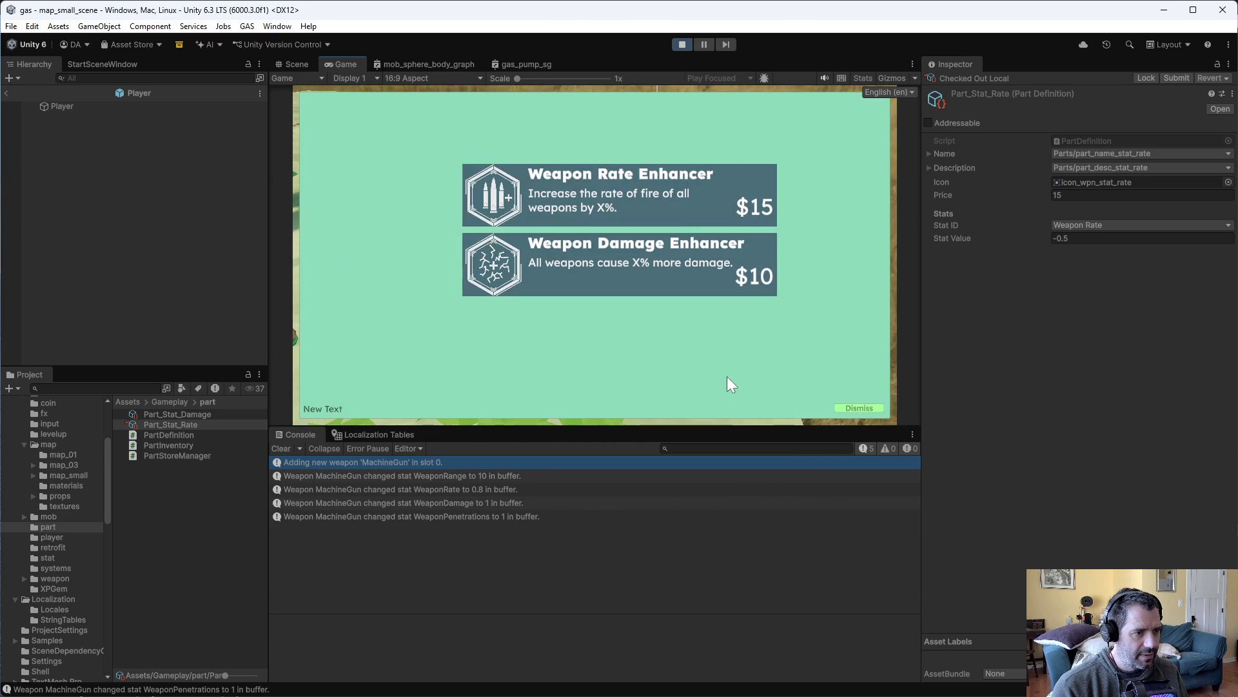
left_click(586, 188)
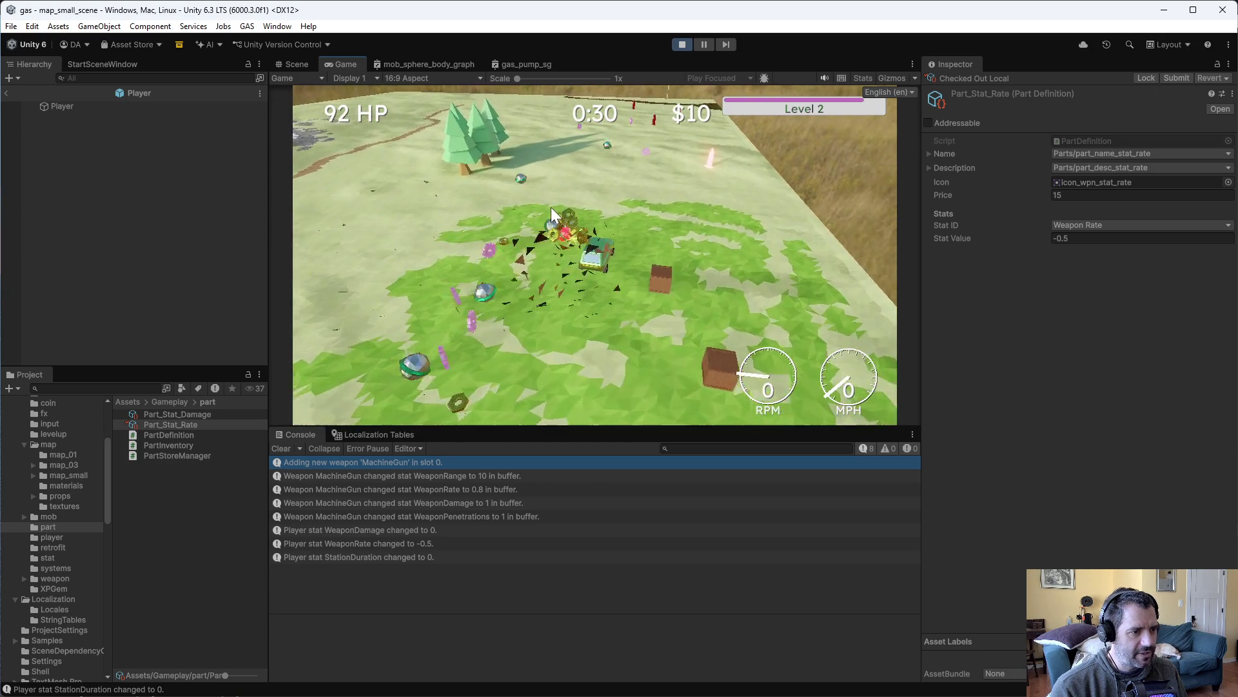
left_click(858, 409)
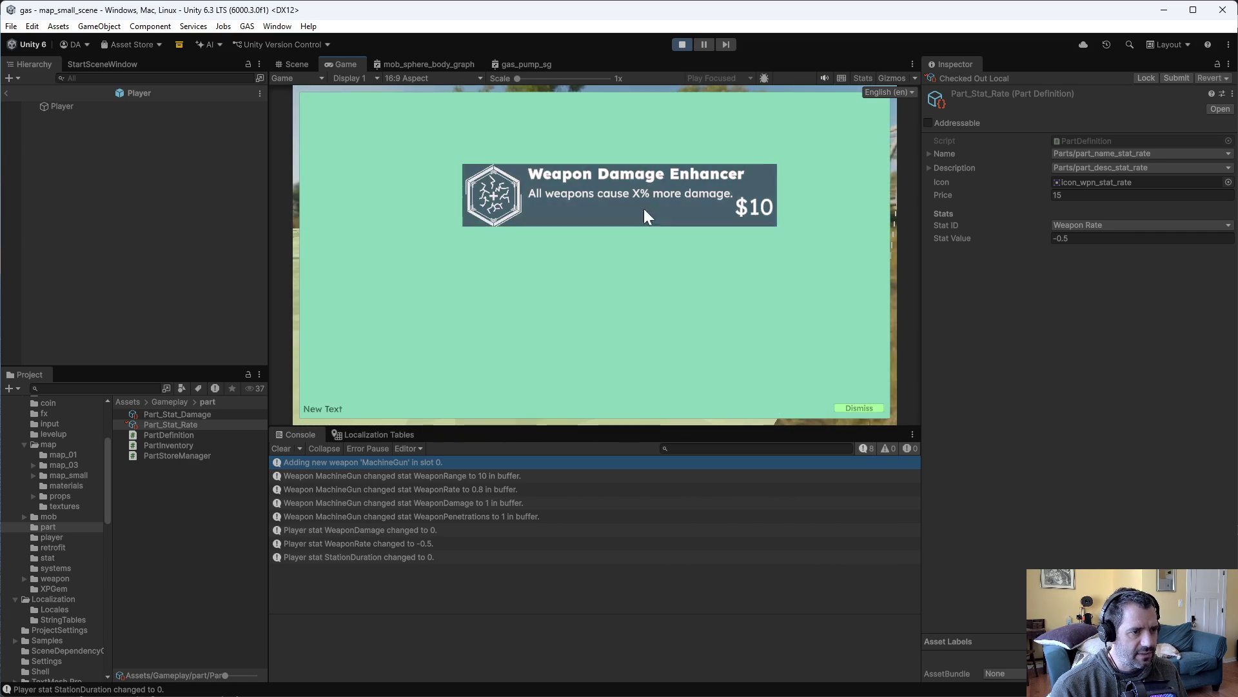
Buy the Weapon Damage Enhancer, close the store, and drive on until the next level-up
left_click(639, 220)
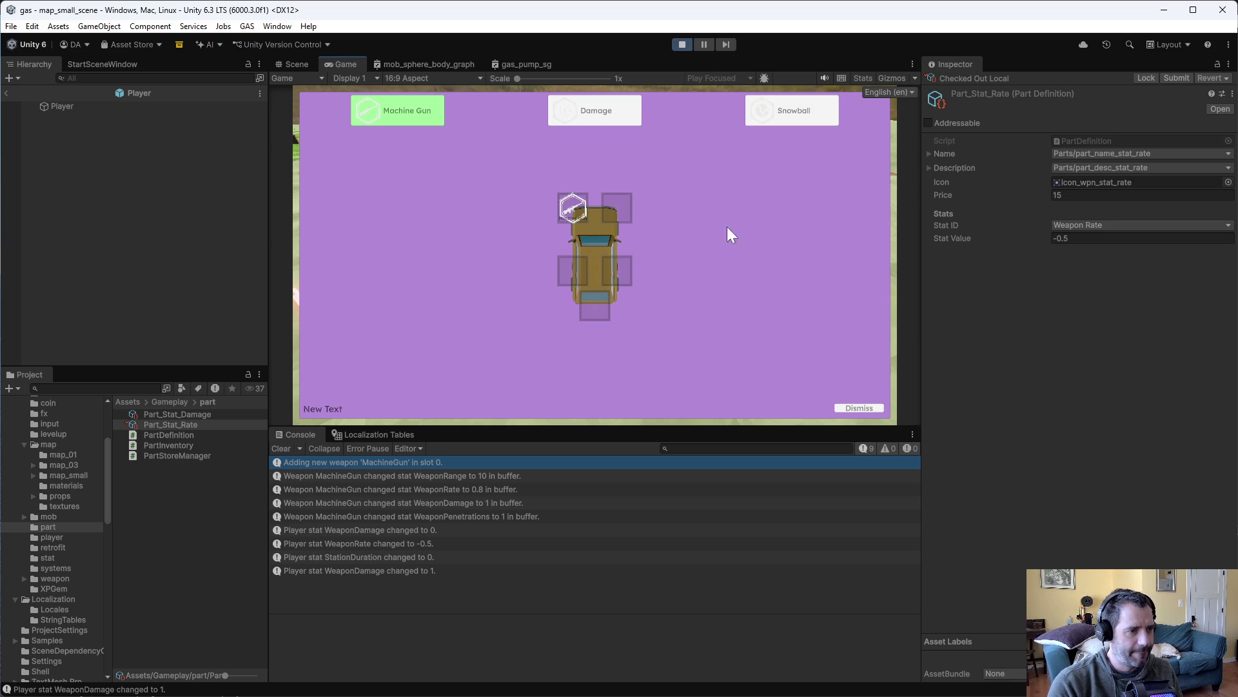
left_click(870, 409)
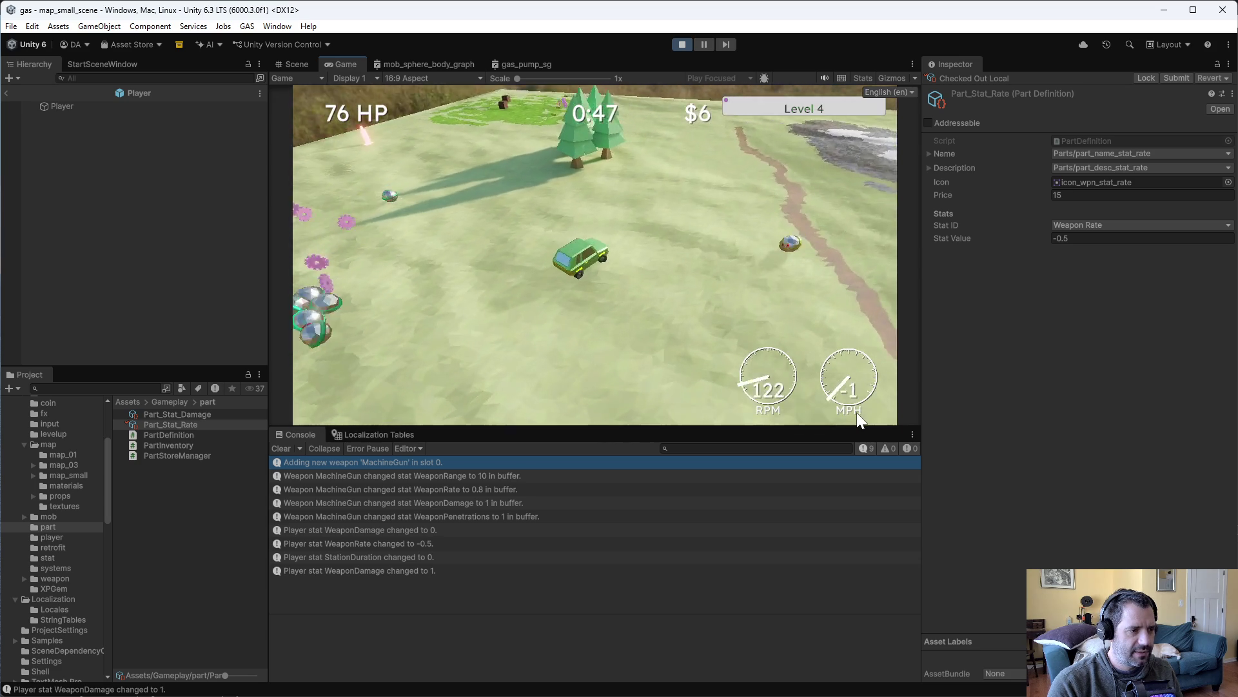
key("w")
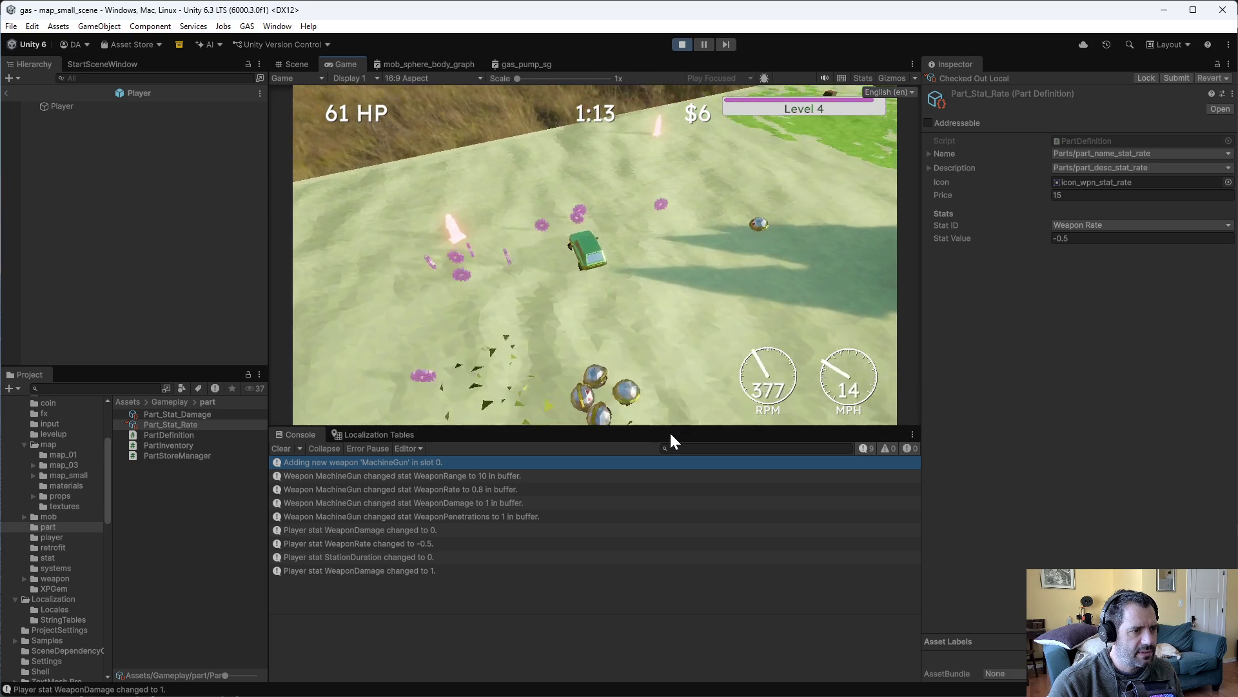
mouse_move(579, 211)
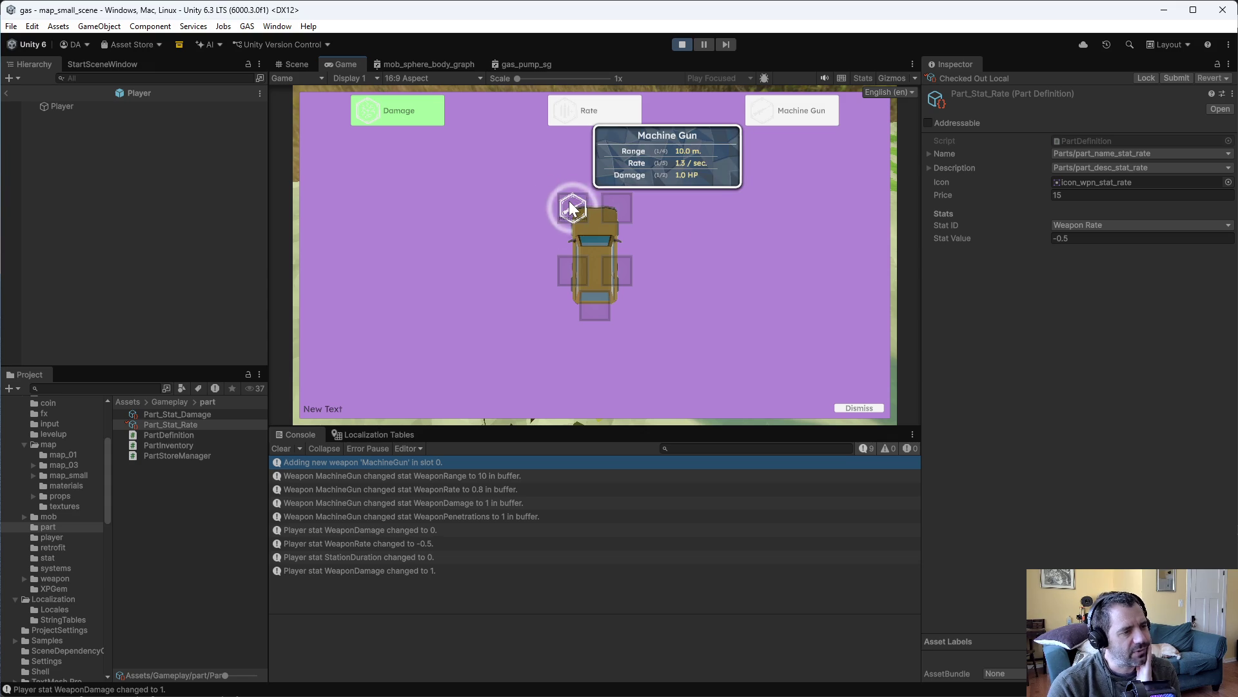
Install two Rate parts on the Machine Gun, using DEBUG Force Level Up for new choices
left_click_drag(572, 120, 586, 195)
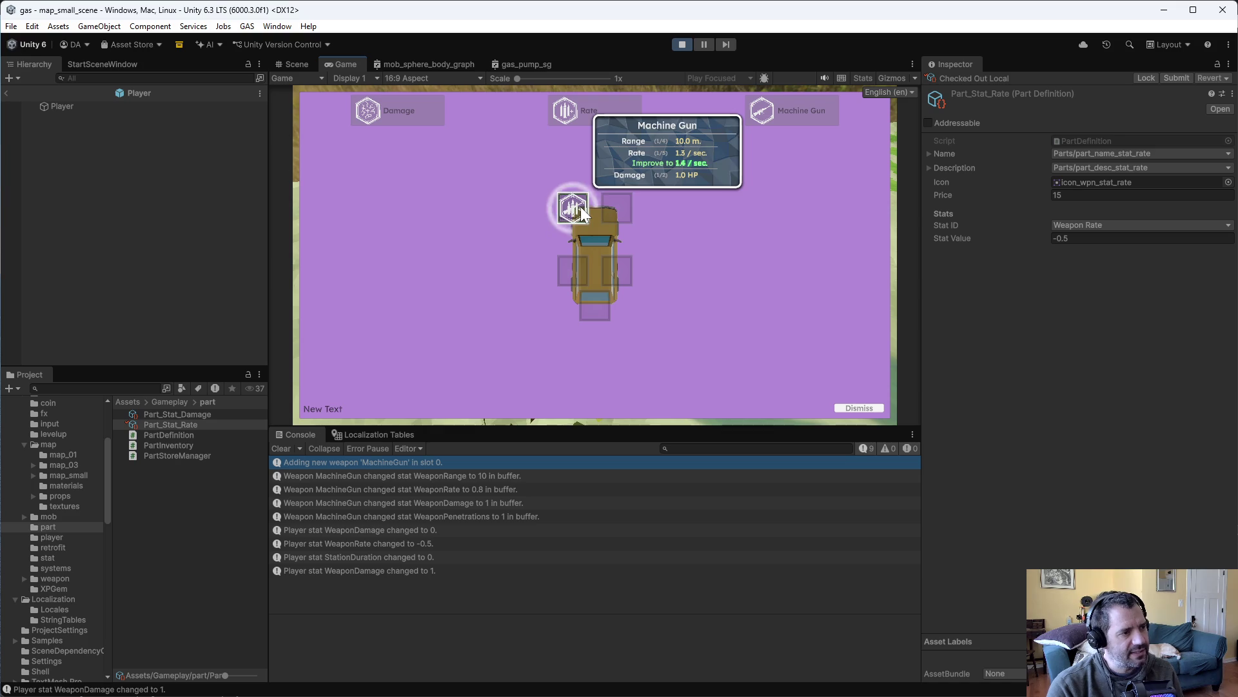
left_click_drag(581, 213, 583, 214)
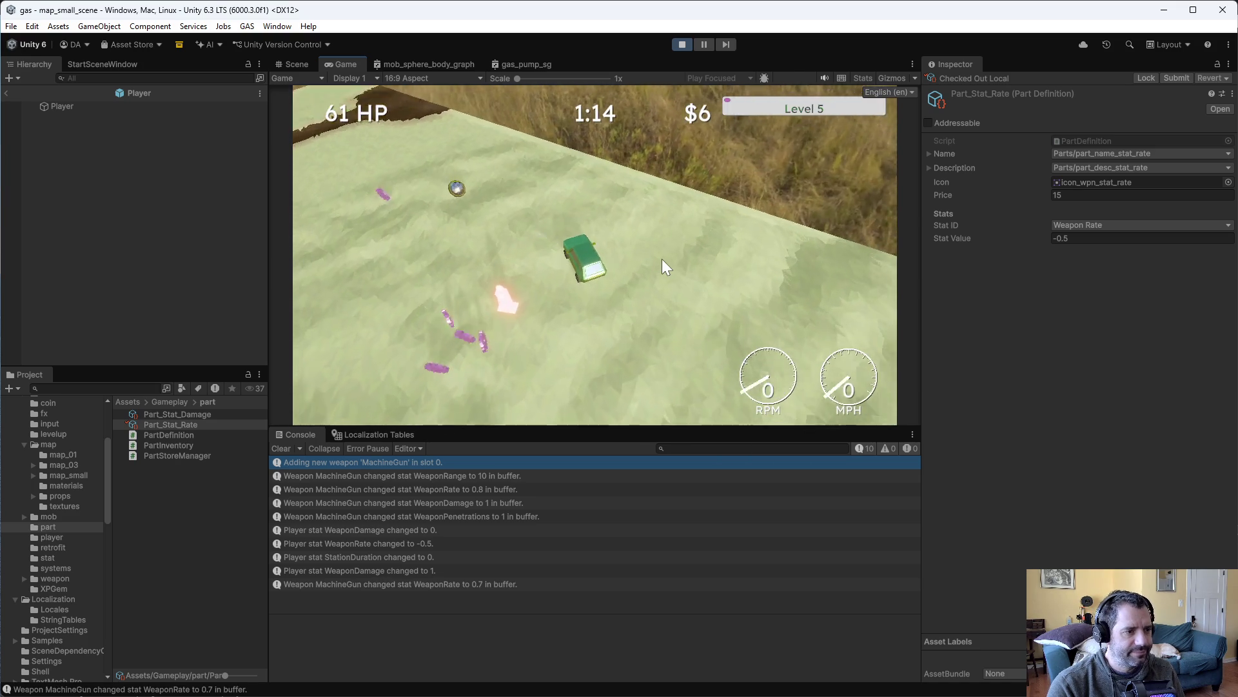
key("w")
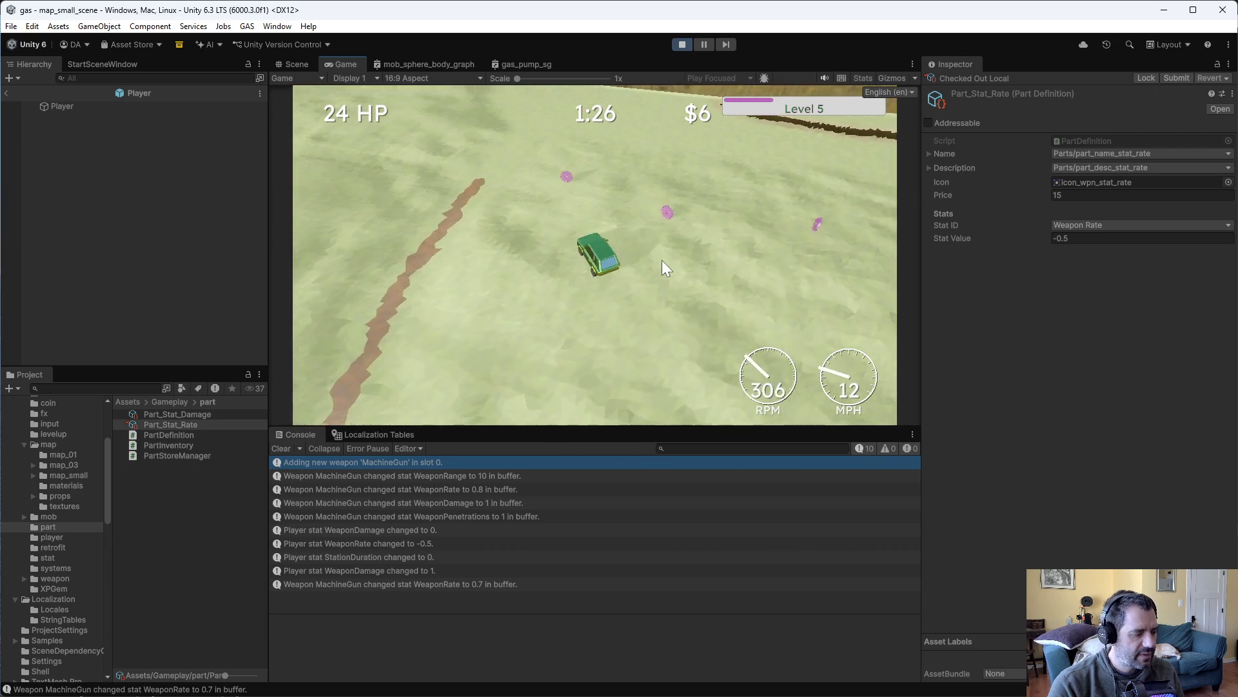
right_click(450, 98)
left_click(513, 137)
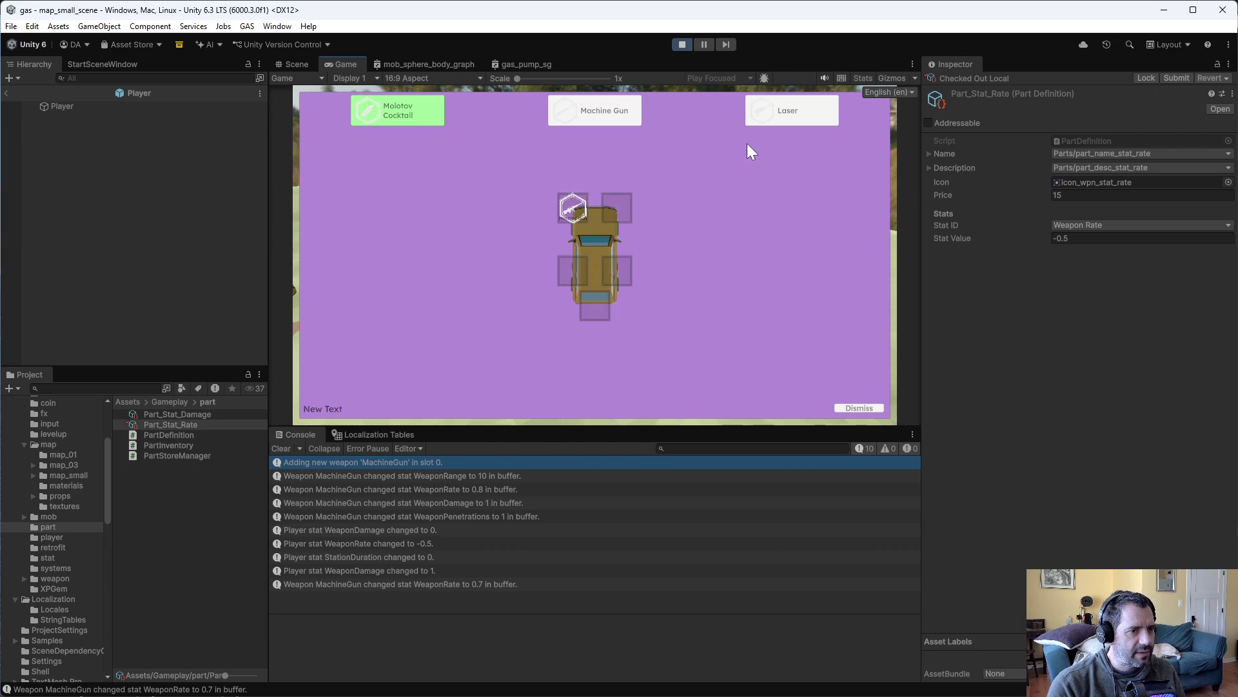
left_click(859, 407)
right_click(541, 199)
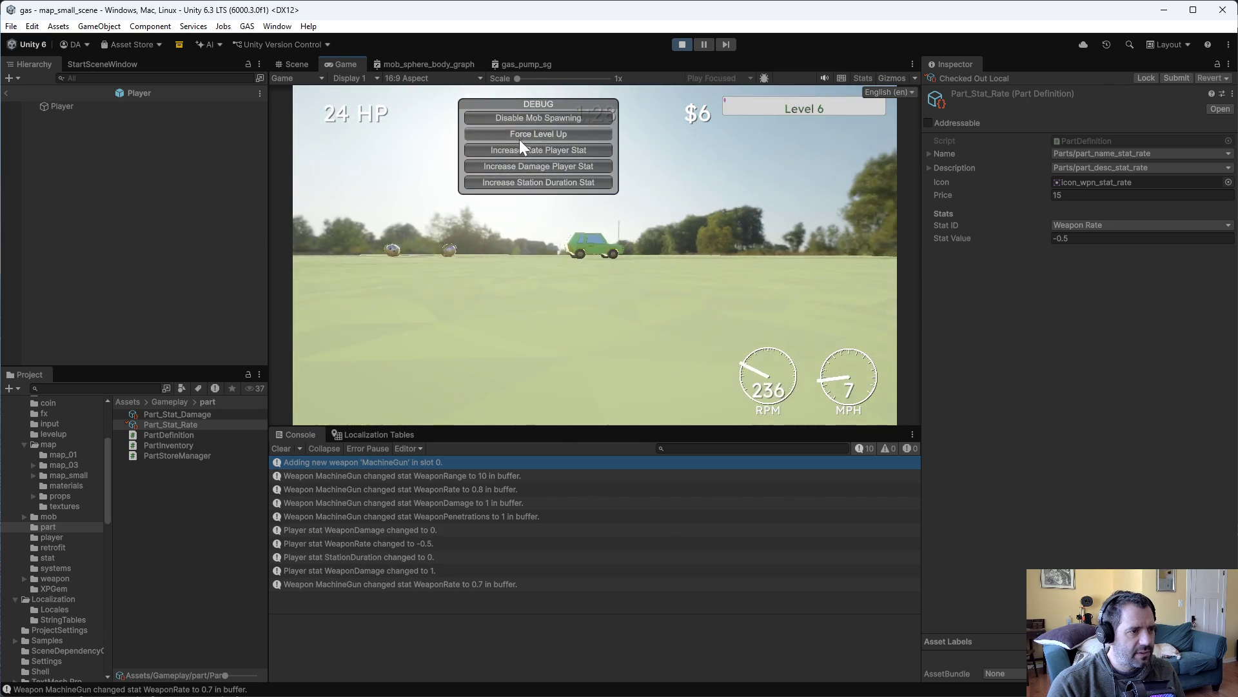
left_click(536, 140)
left_click(573, 208)
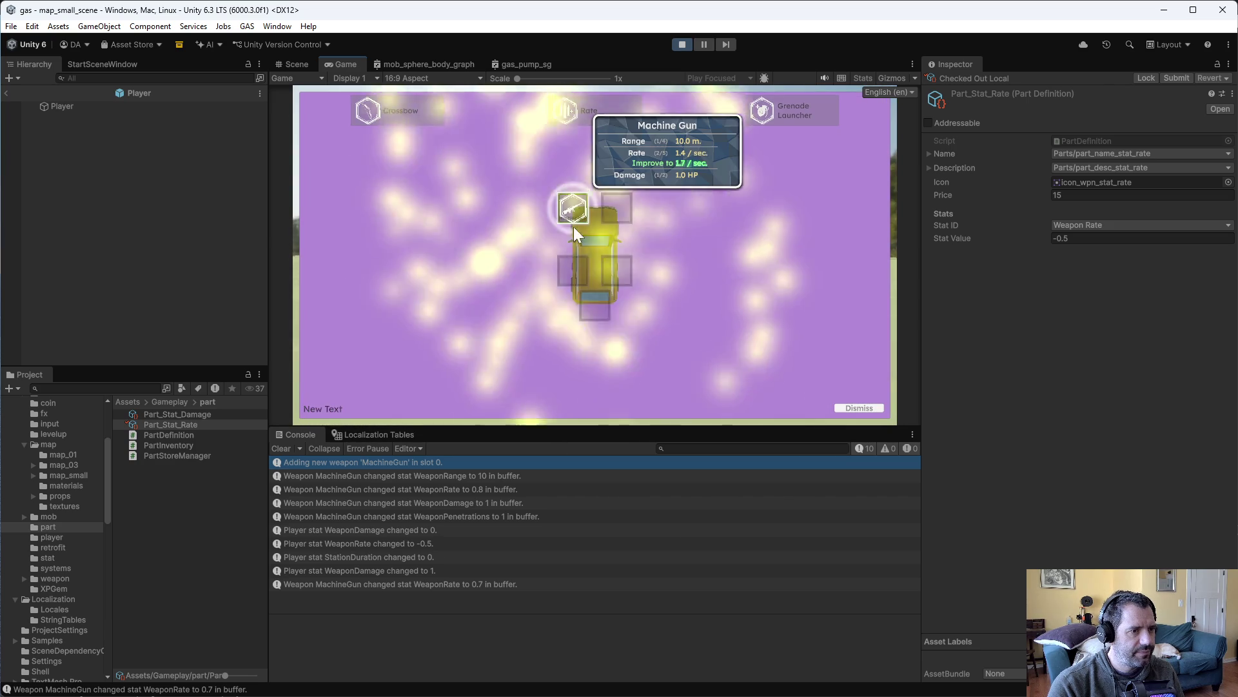
left_click(570, 286)
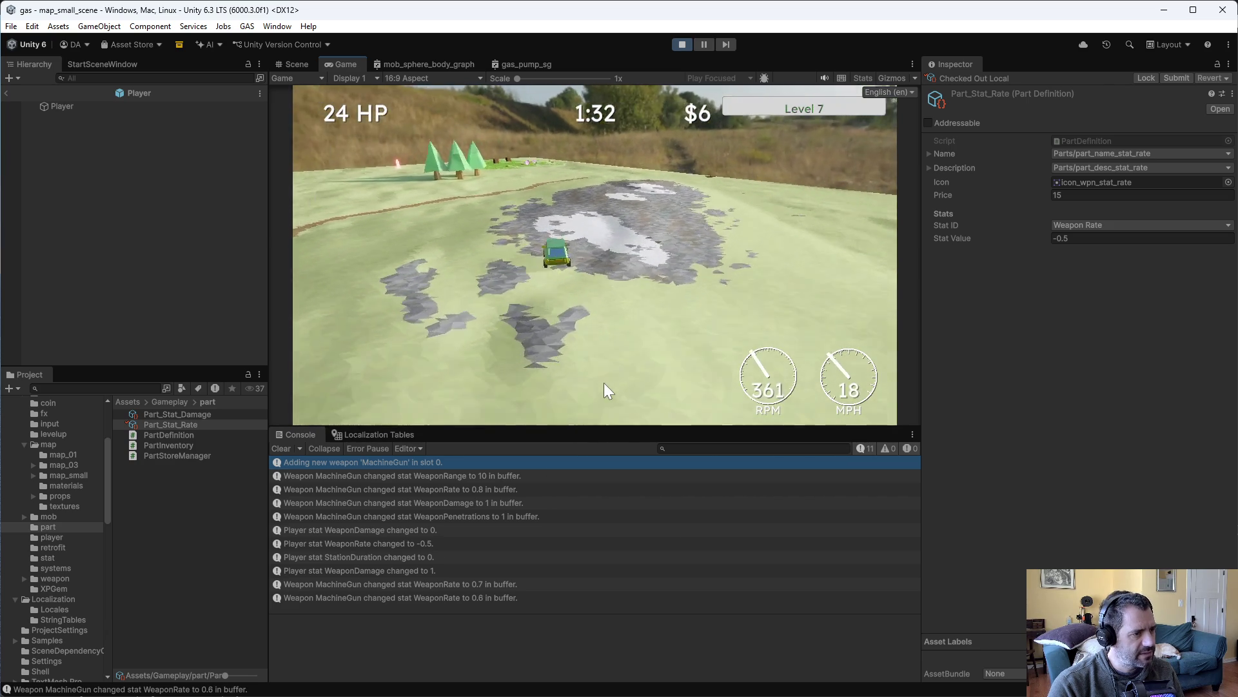
Reroll level-ups until another Rate part appears, add it to the Machine Gun, then stop play
right_click(507, 205)
left_click(528, 133)
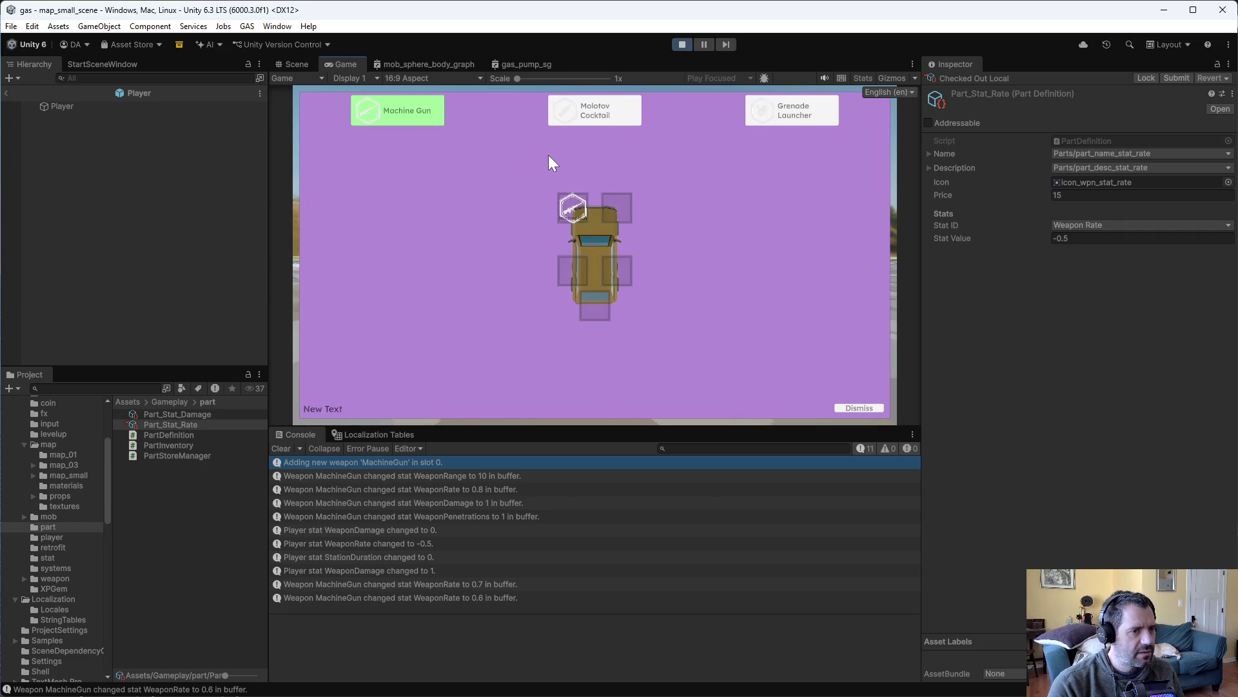
left_click(859, 406)
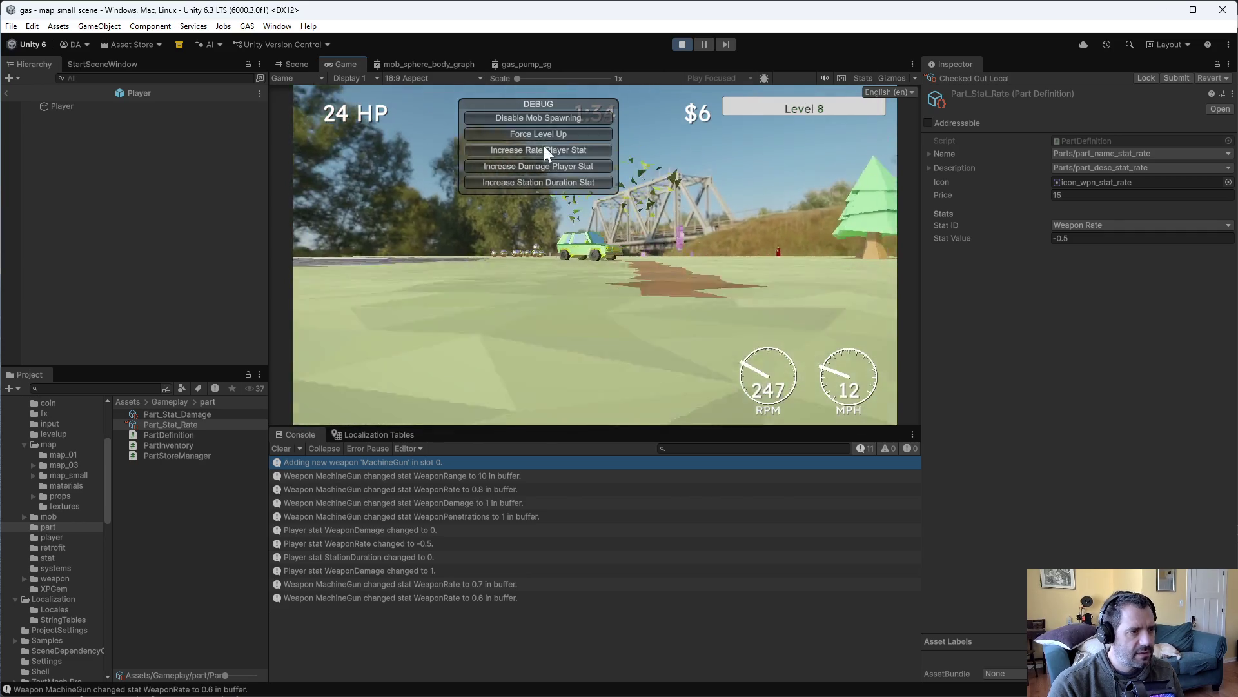
left_click(544, 136)
left_click(864, 407)
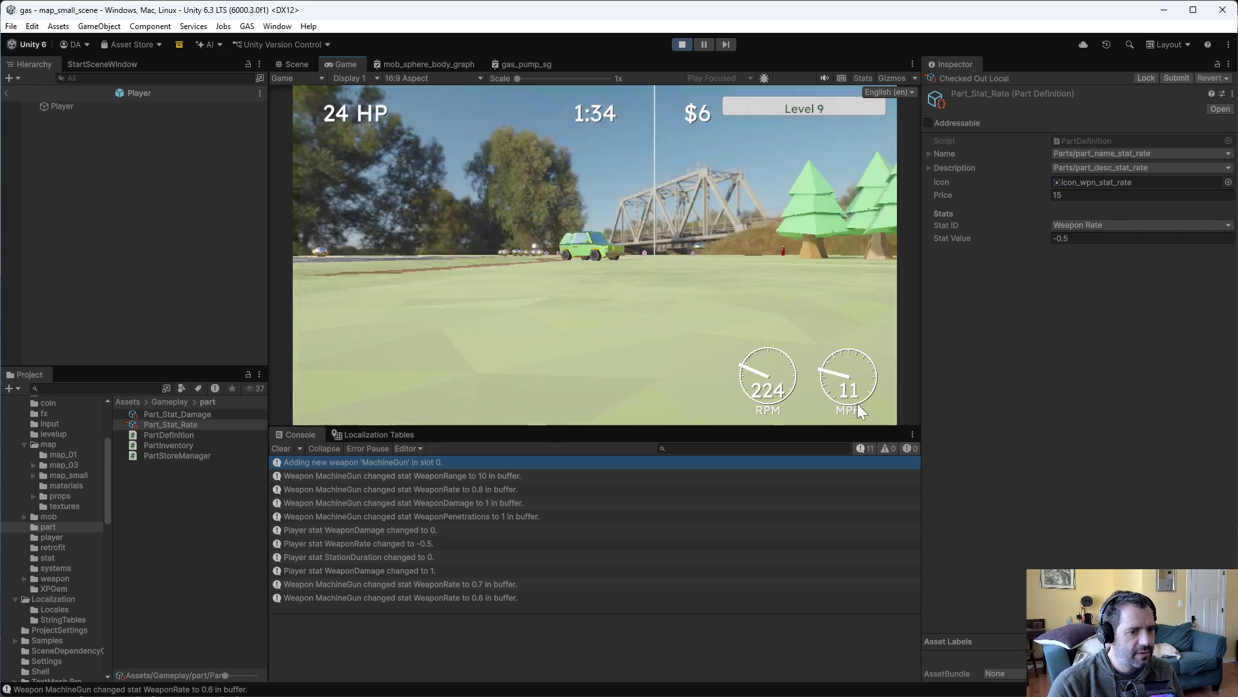
left_click(514, 137)
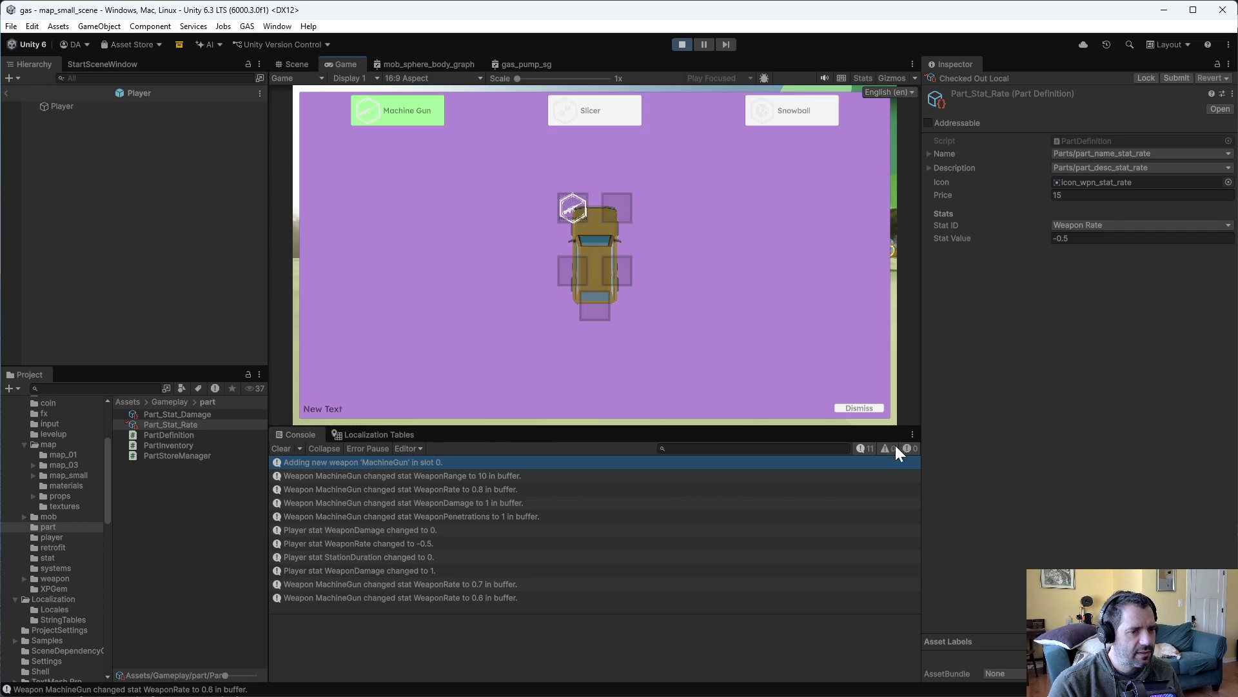
left_click(869, 410)
left_click(516, 138)
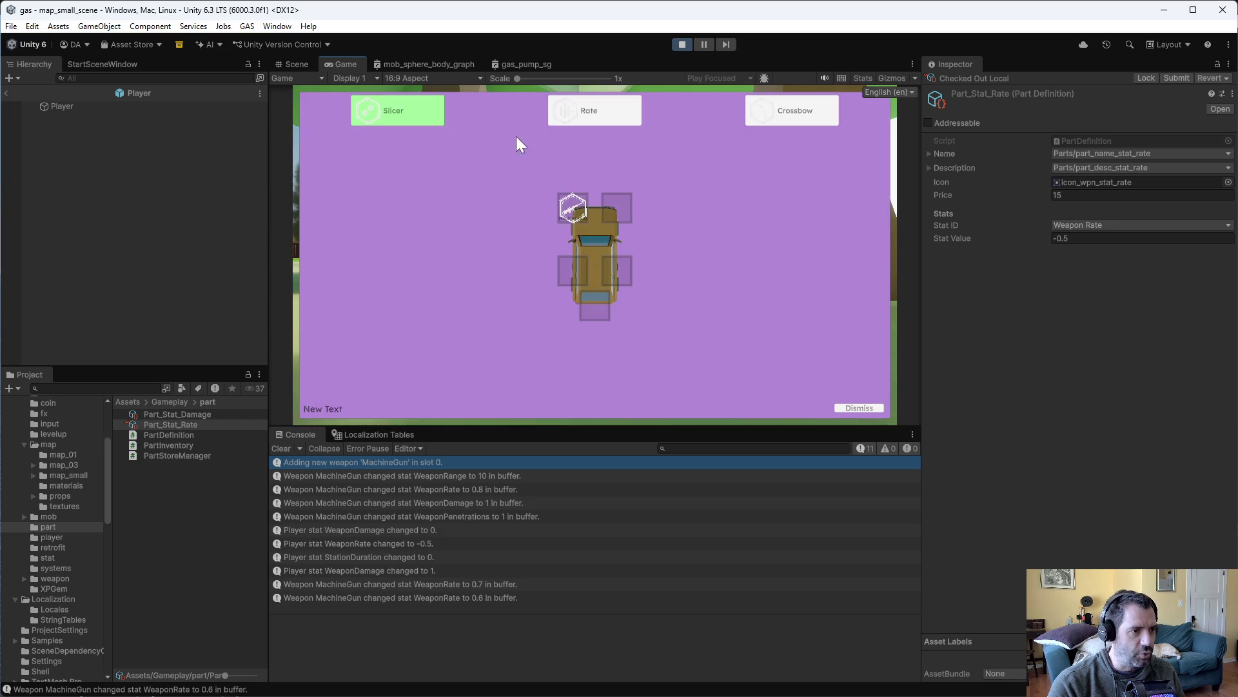
left_click_drag(545, 205, 569, 206)
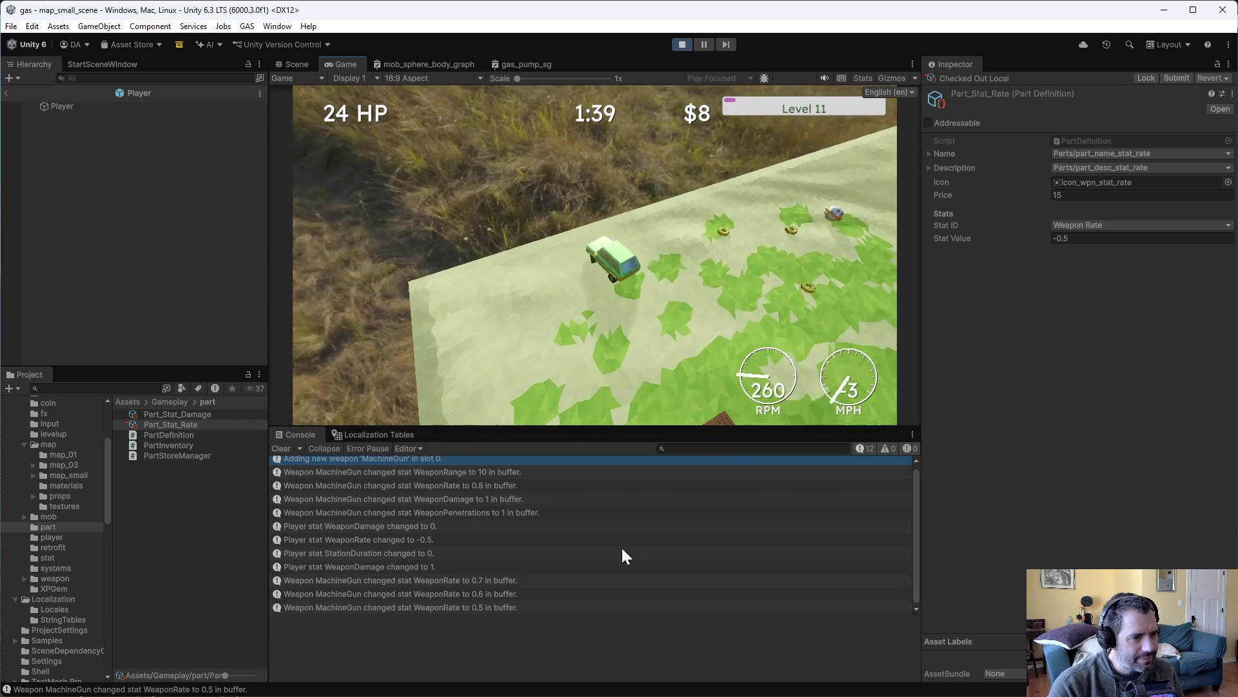
key("w")
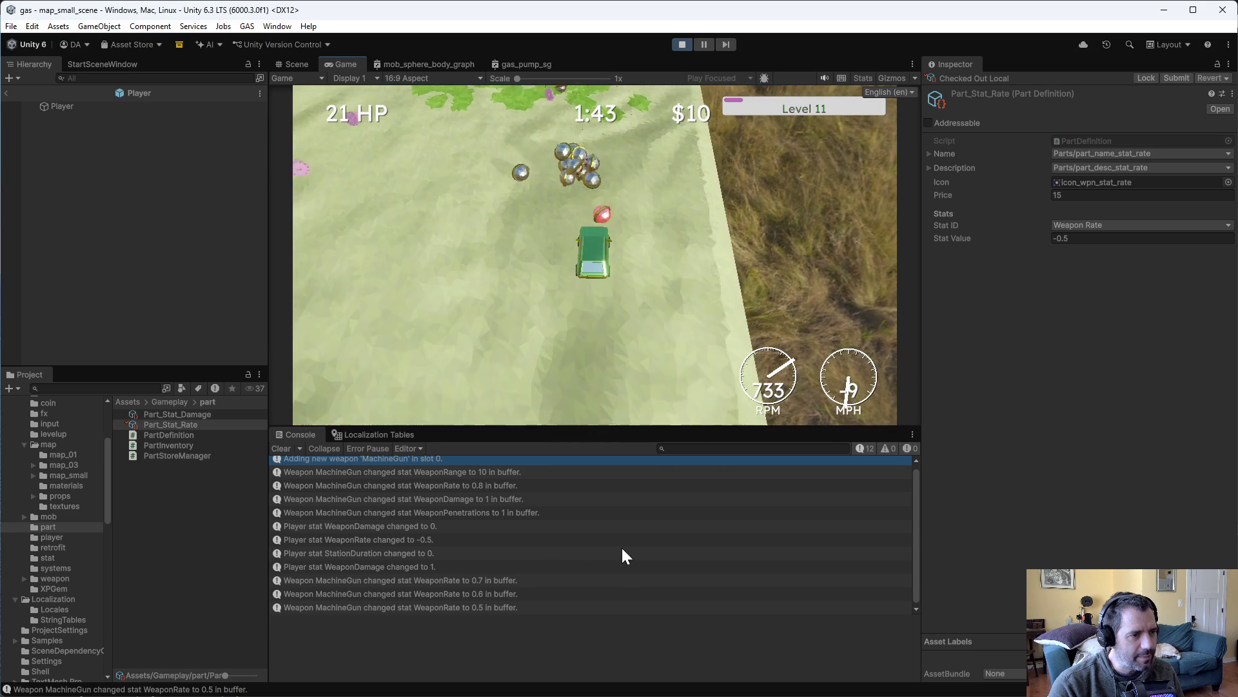
key("w")
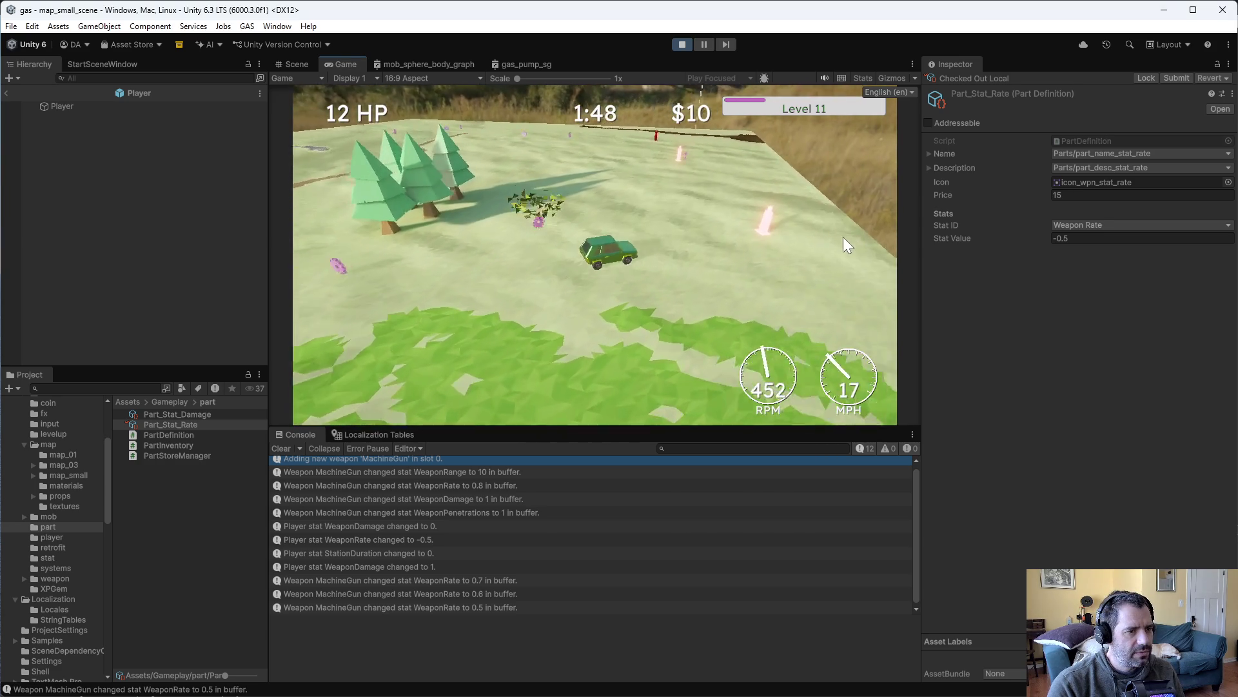
left_click(676, 46)
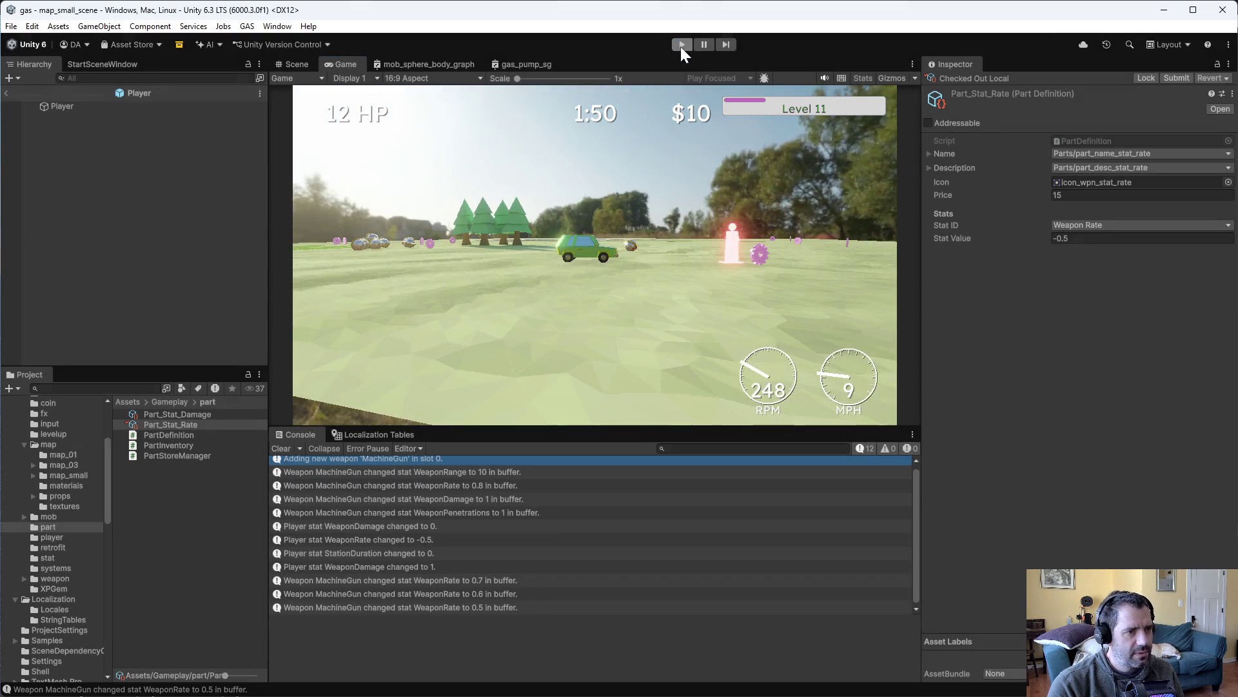
Reconcile offline work in the Assets folder to gather edited files into the default changelist
key("alt+Tab")
right_click(268, 234)
left_click(363, 178)
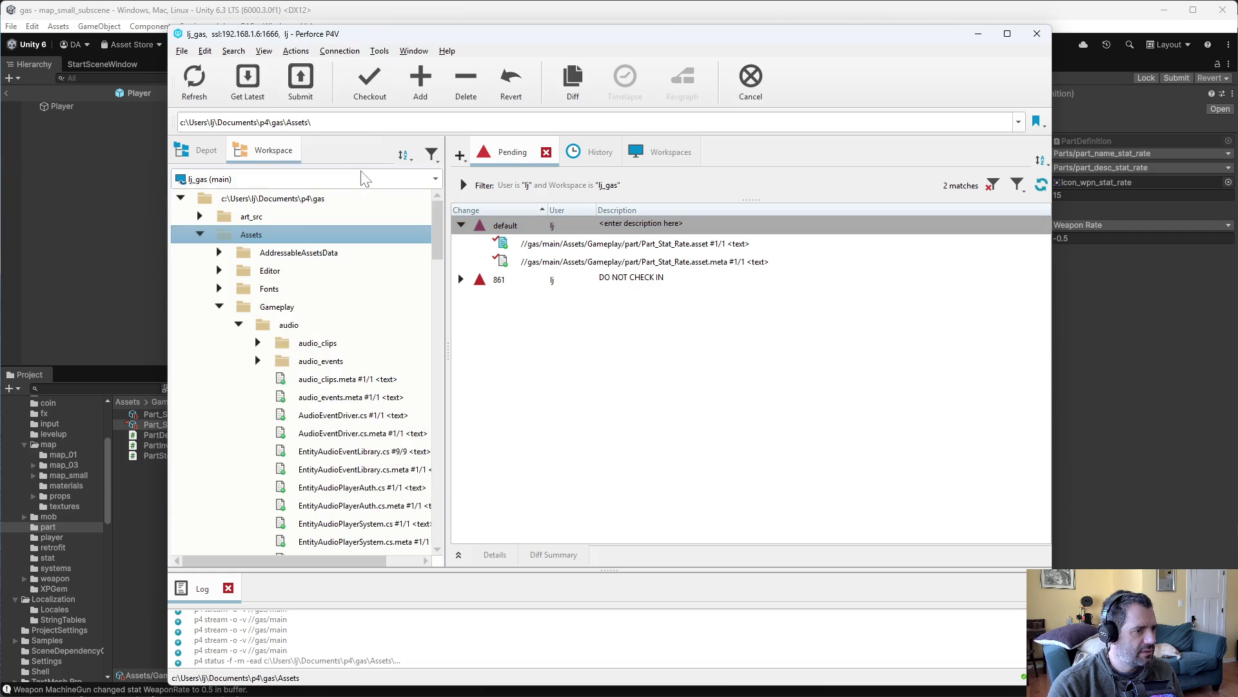
left_click(308, 588)
Review the CarBuilder.cs and PartInventory.cs changes against the depot in P4Merge
left_click(651, 451)
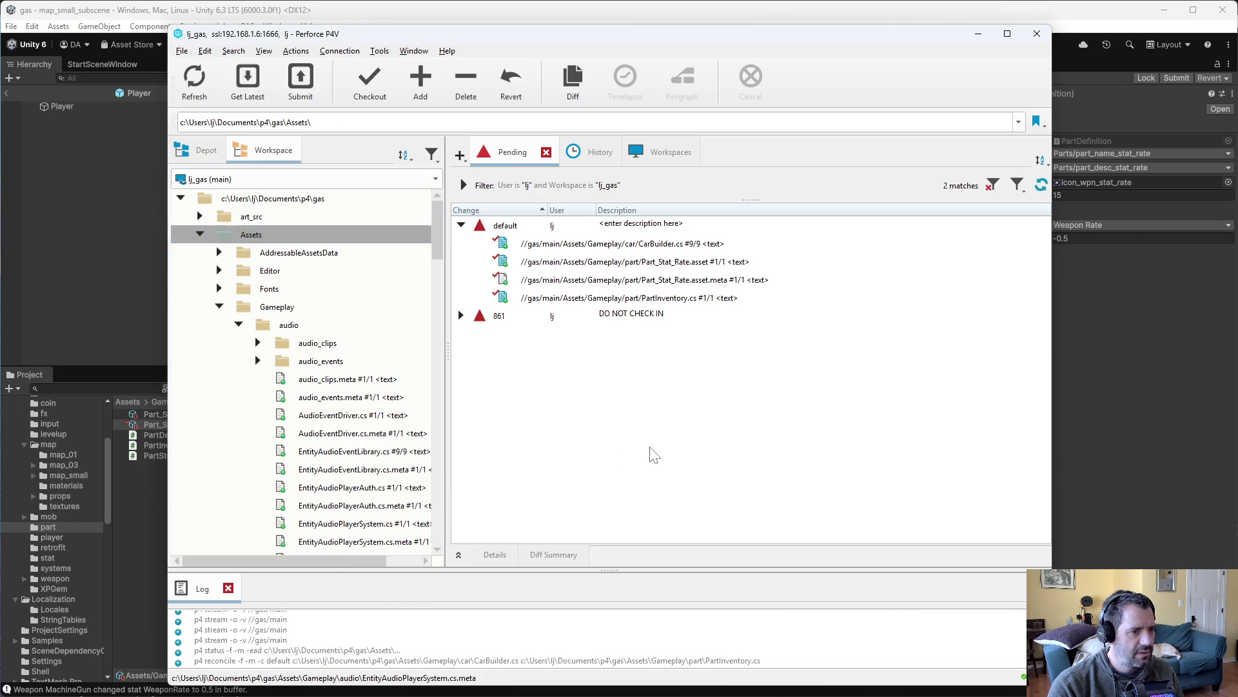
left_click(609, 245)
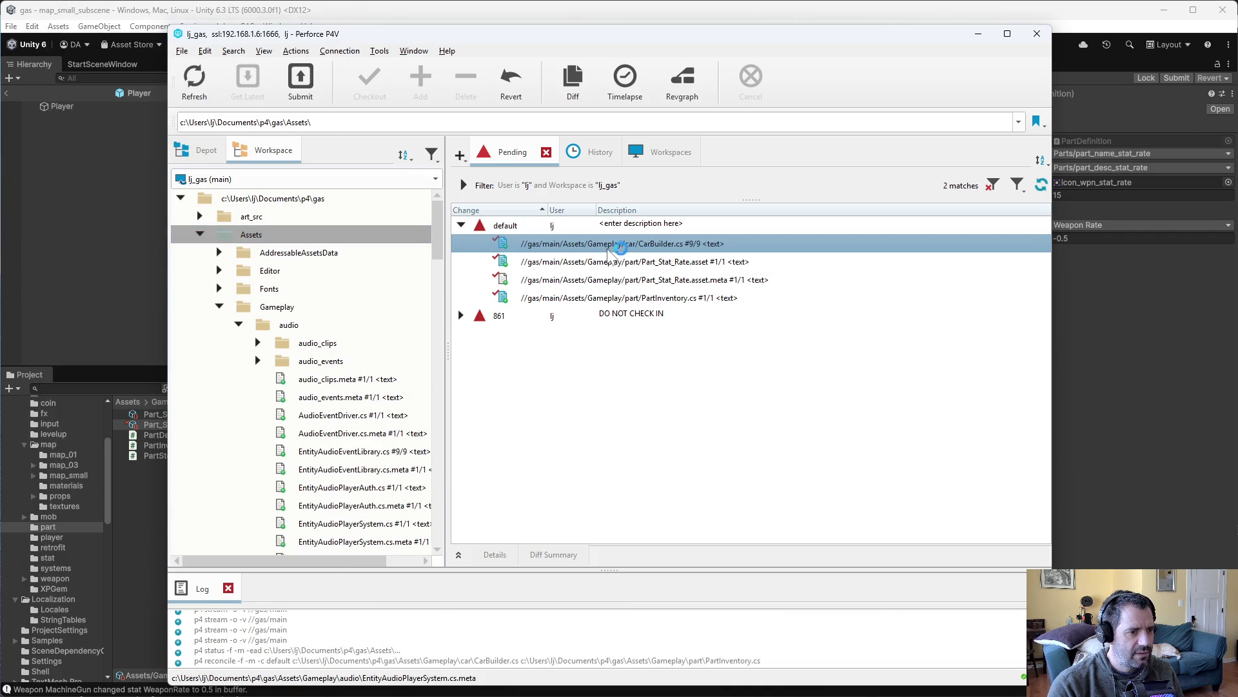
key("alt+F4")
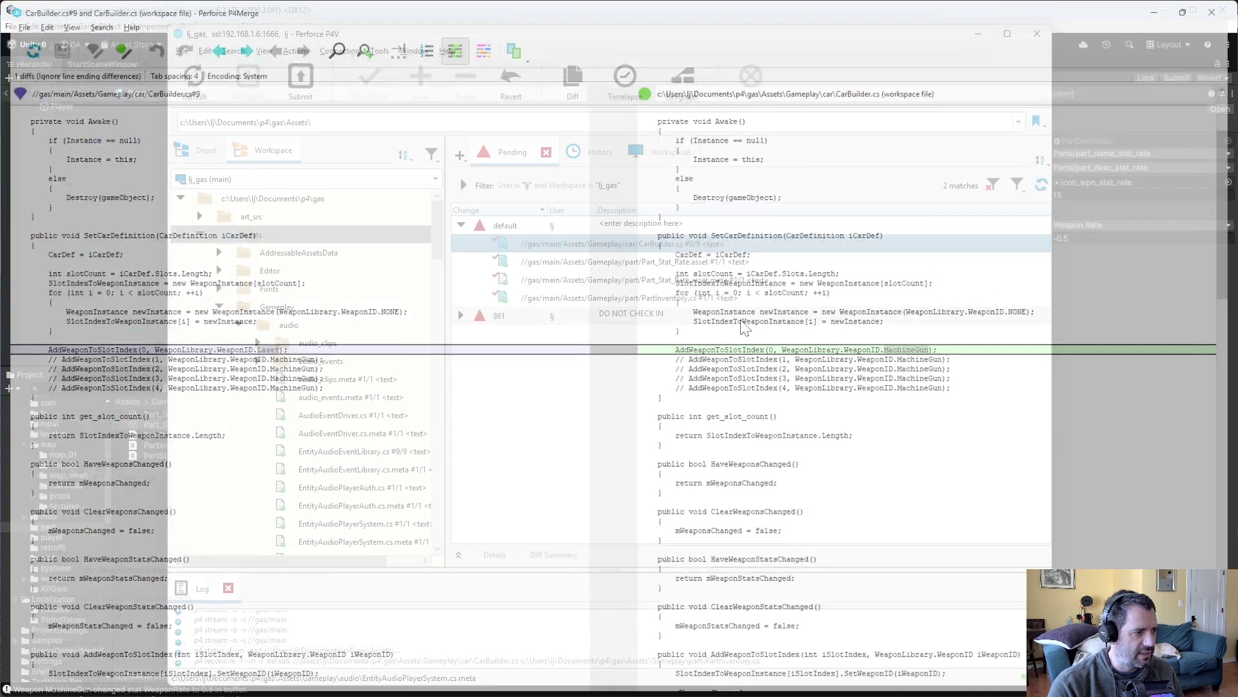
double_click(691, 299)
left_click_drag(663, 478, 936, 581)
left_click(663, 478)
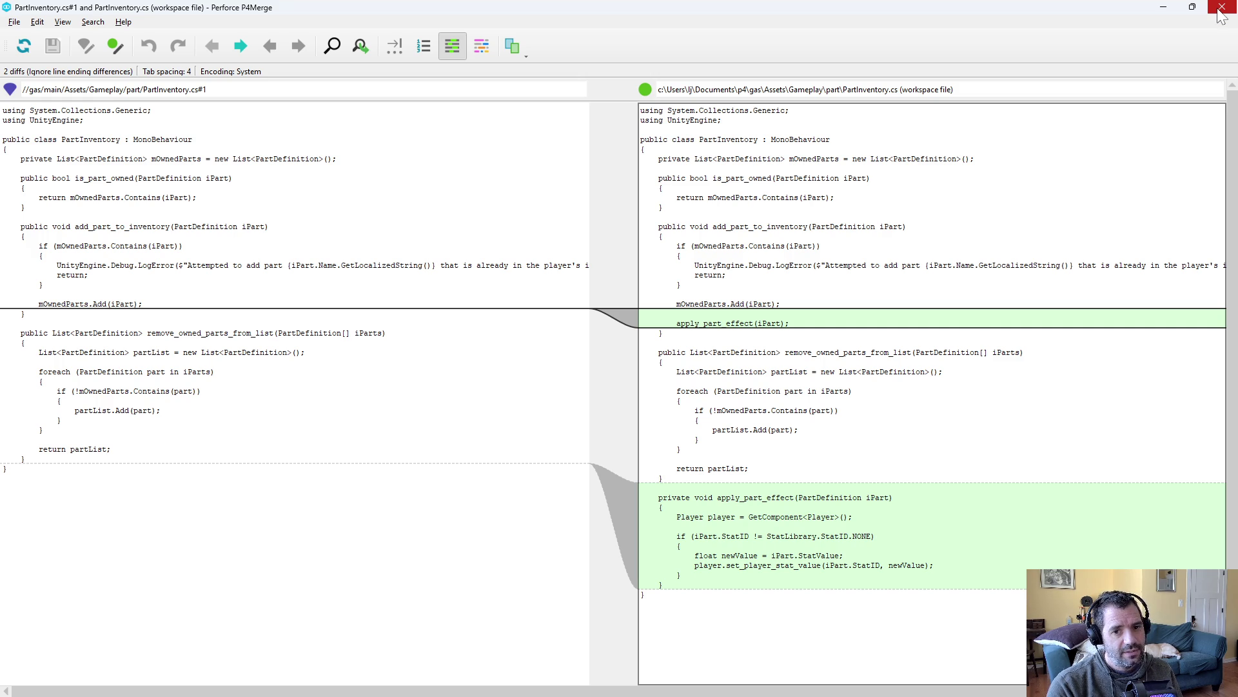
left_click(1221, 13)
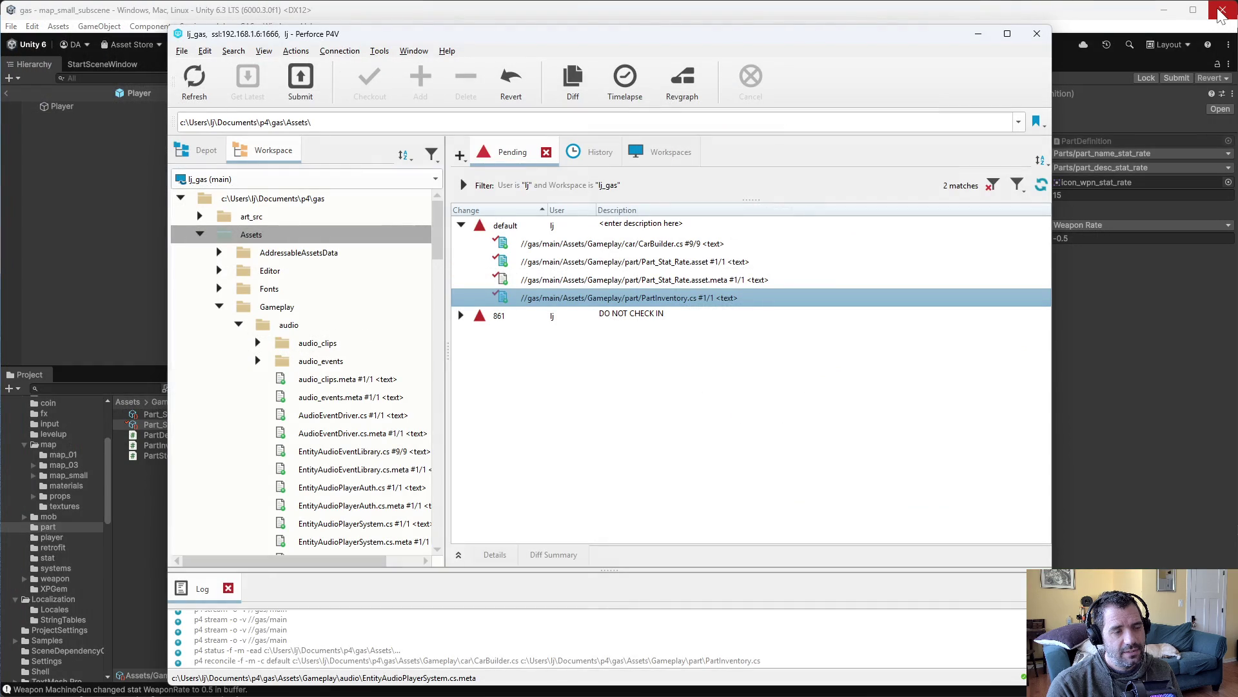
left_click(710, 471)
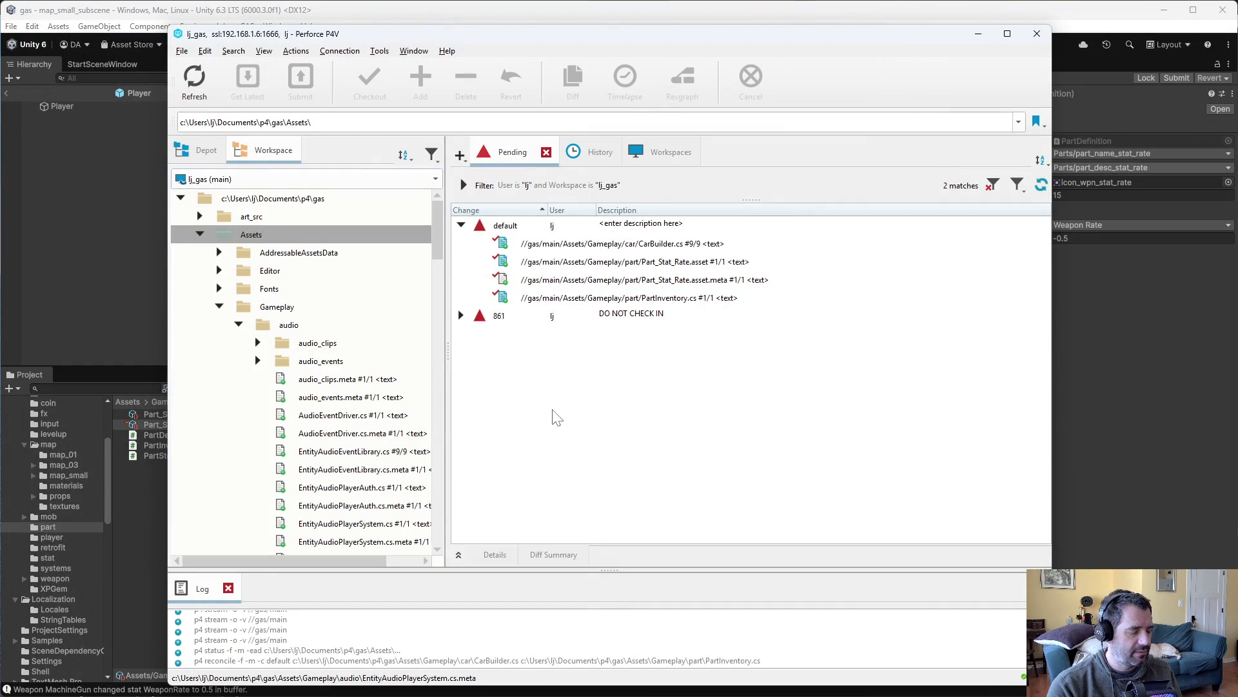
Recheck the CarBuilder.cs diff and move the file from the default changelist into changelist 861
left_click(554, 226)
left_click(661, 246)
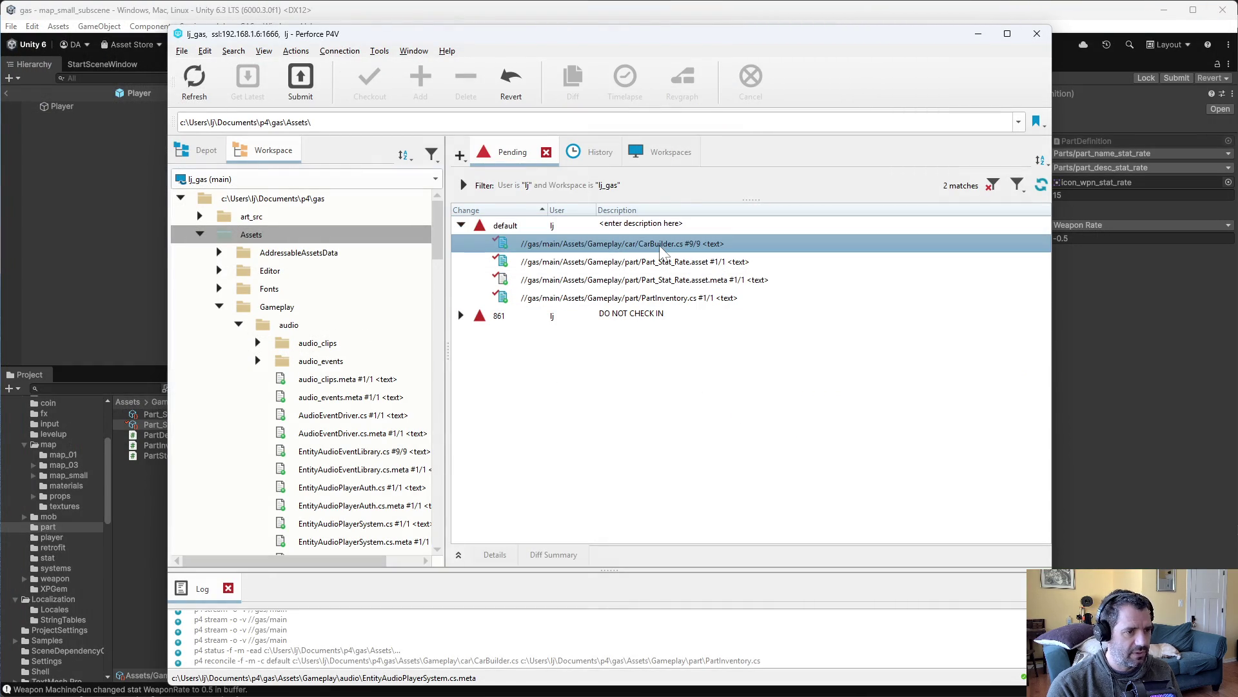
double_click(661, 249)
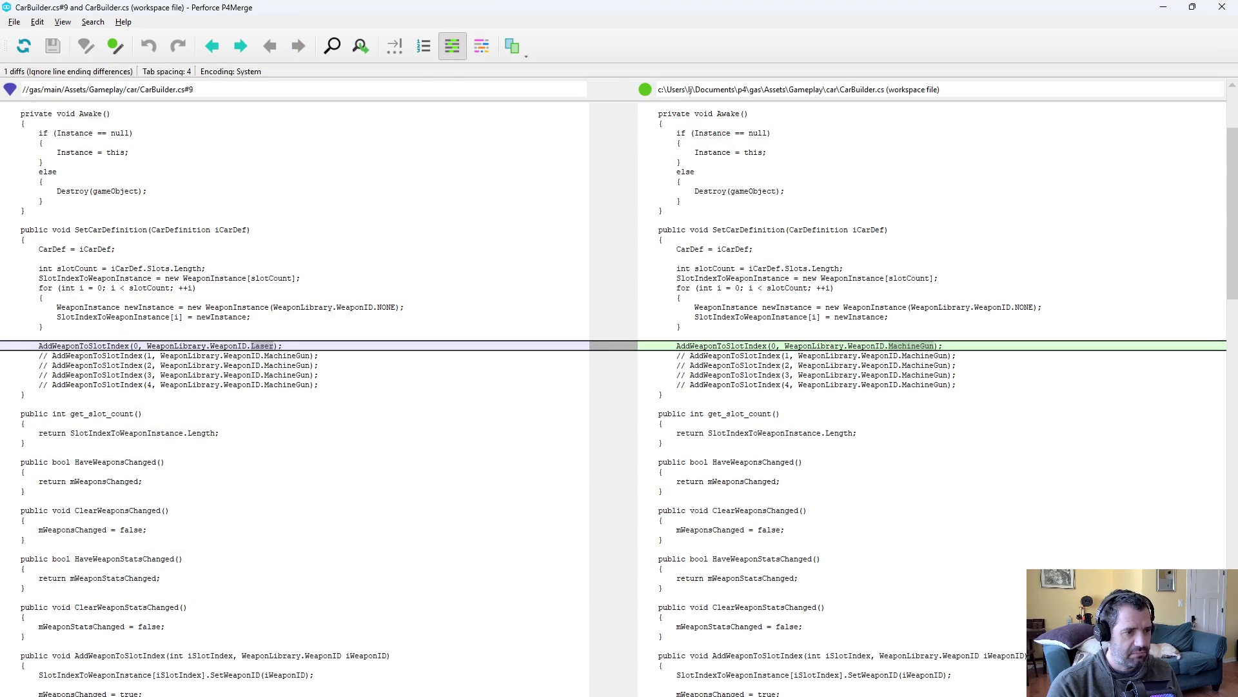
key("alt+F4")
left_click_drag(561, 248, 484, 318)
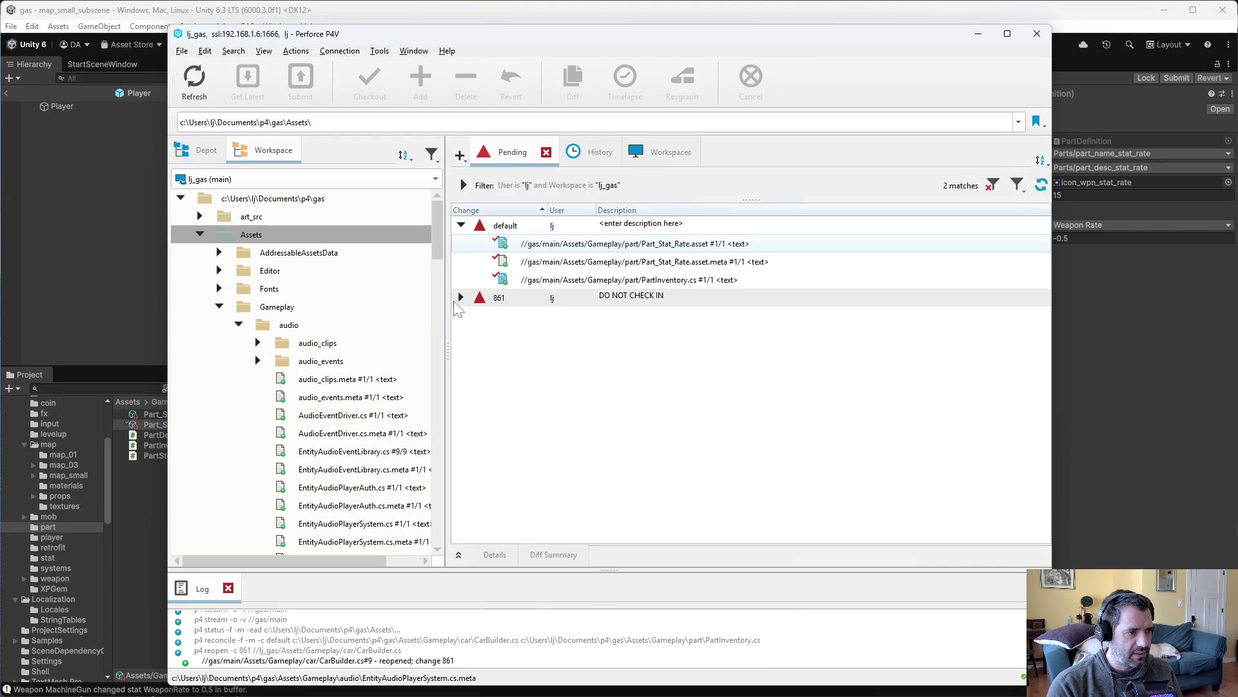
Expand changelist 861, refresh pending changes, and review the PartInventory.cs diff
left_click(457, 300)
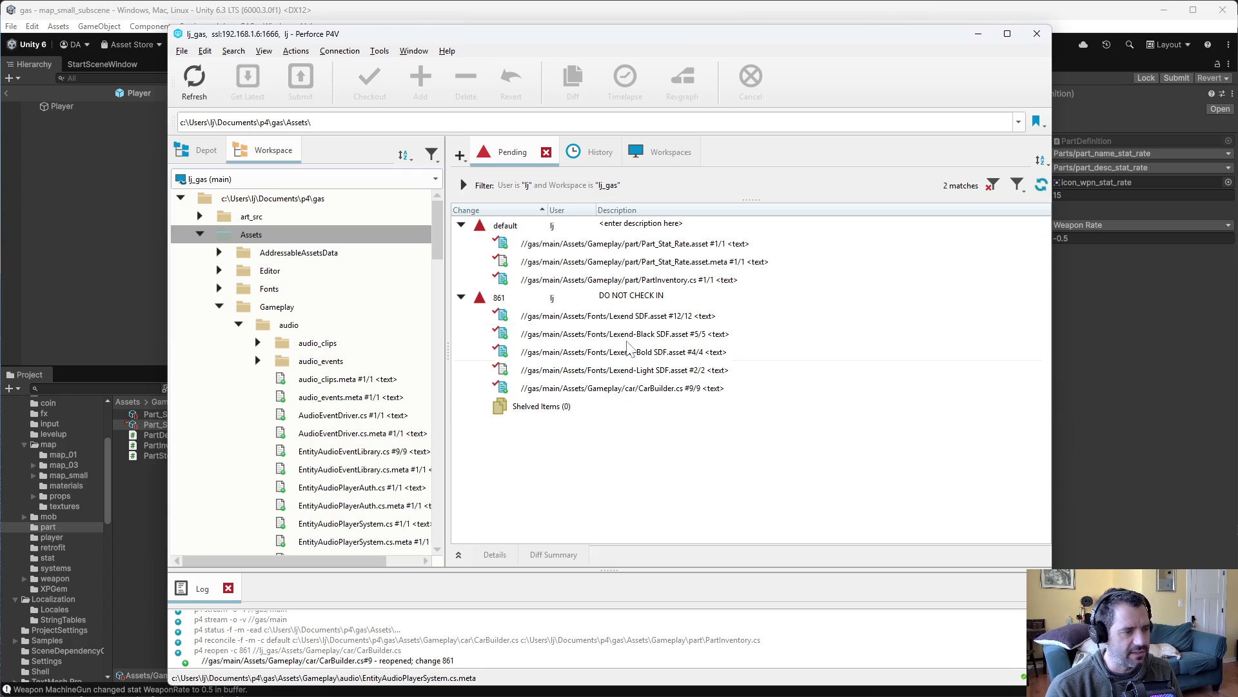
left_click(203, 92)
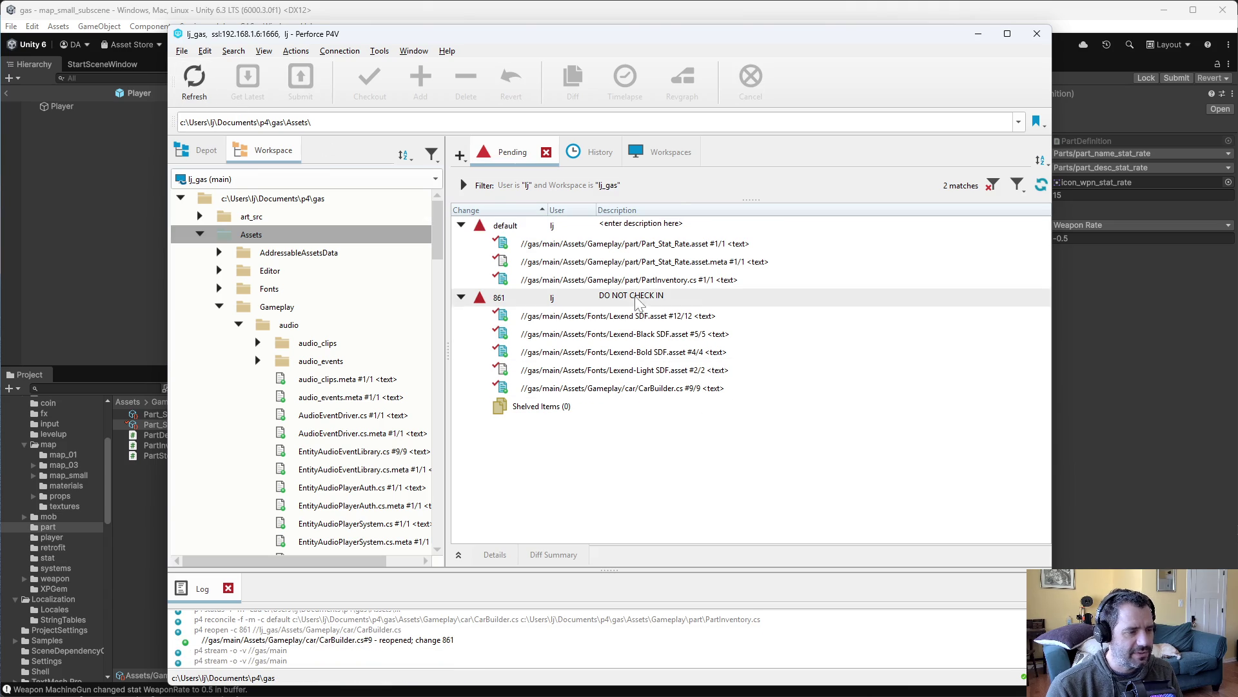
double_click(653, 279)
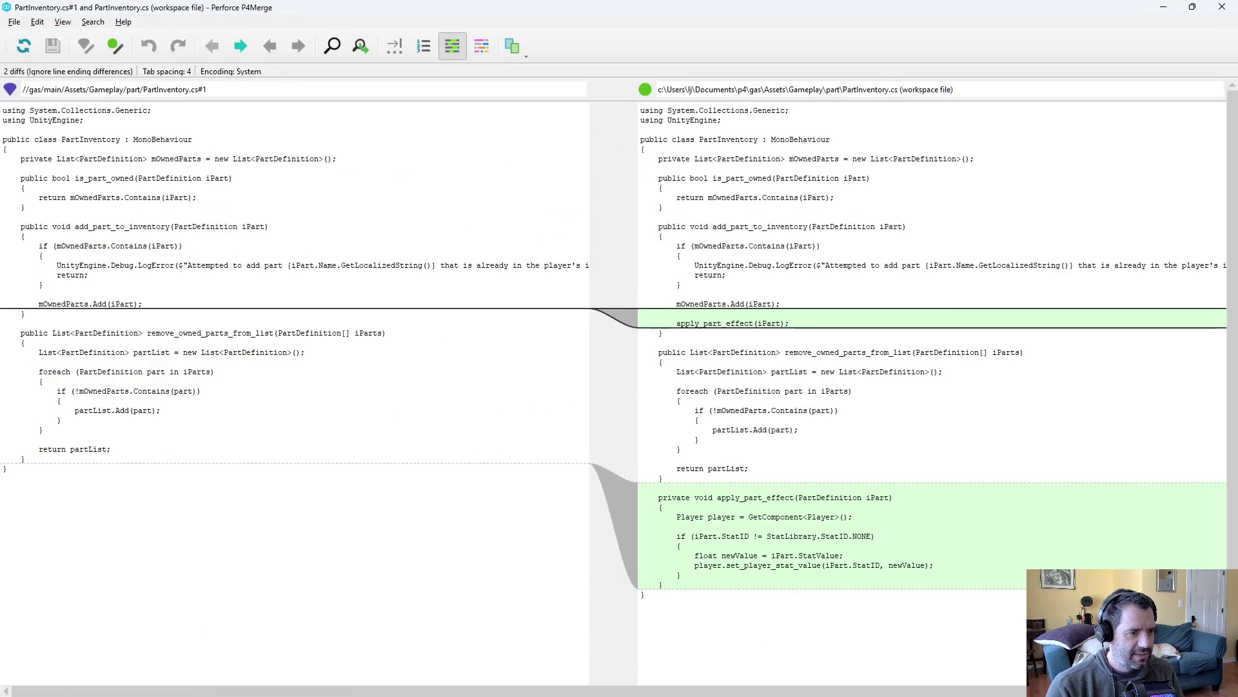
key("alt+F4")
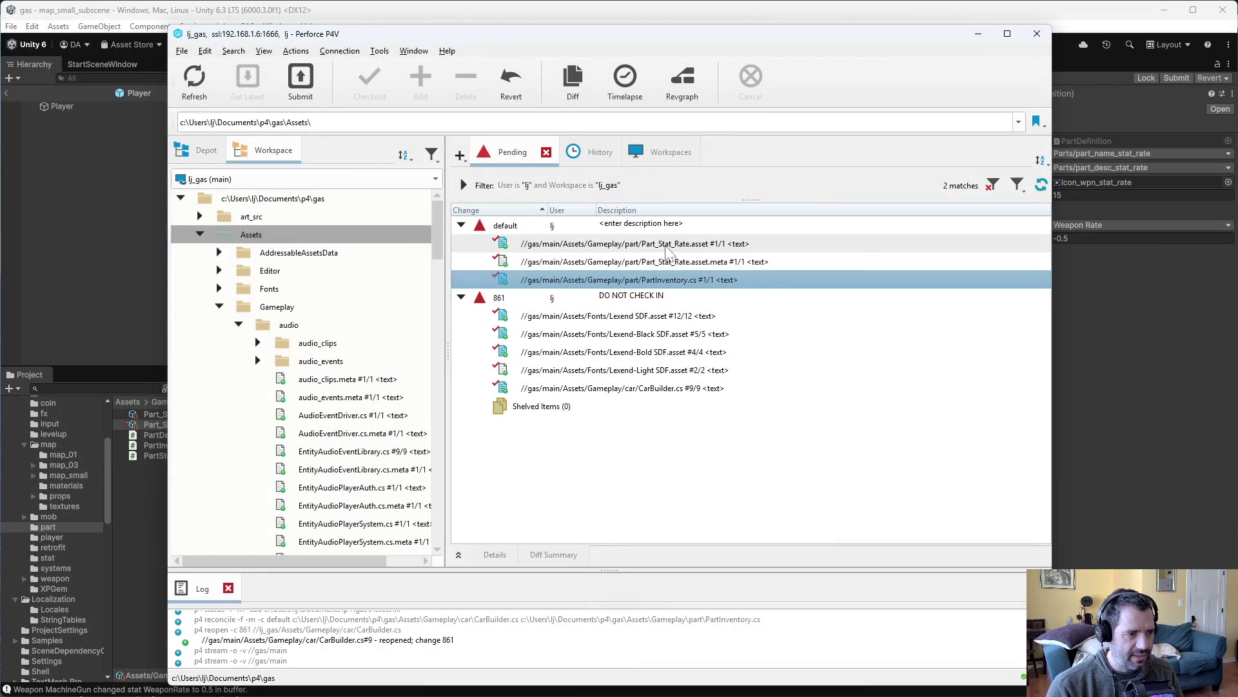
Review the Part_Stat_Rate.asset and CarBuilder.cs diffs against the depot versions
double_click(666, 245)
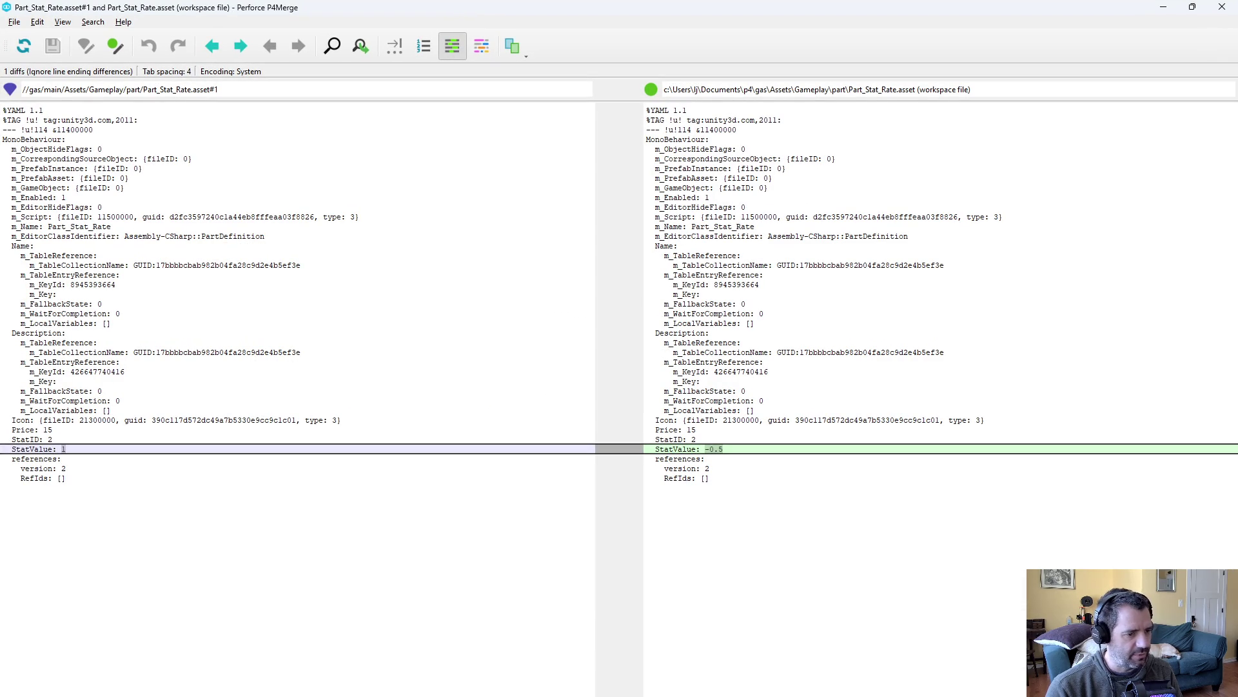
key("alt+F4")
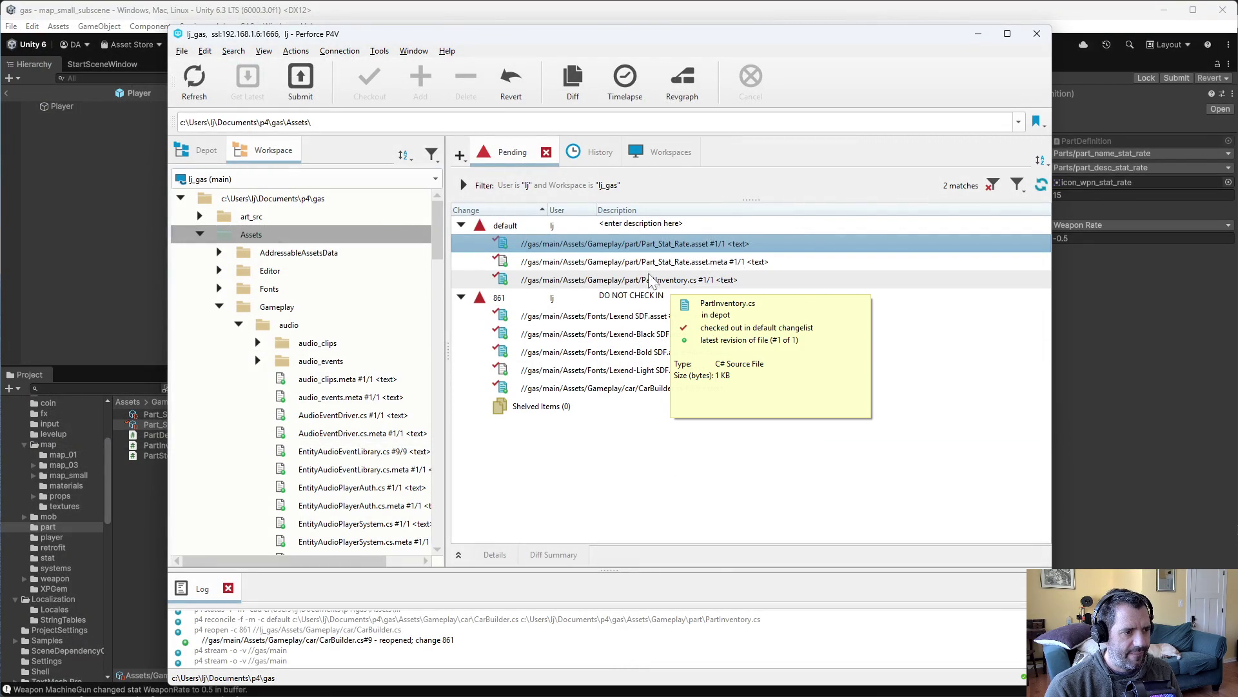
left_click(669, 391)
double_click(668, 390)
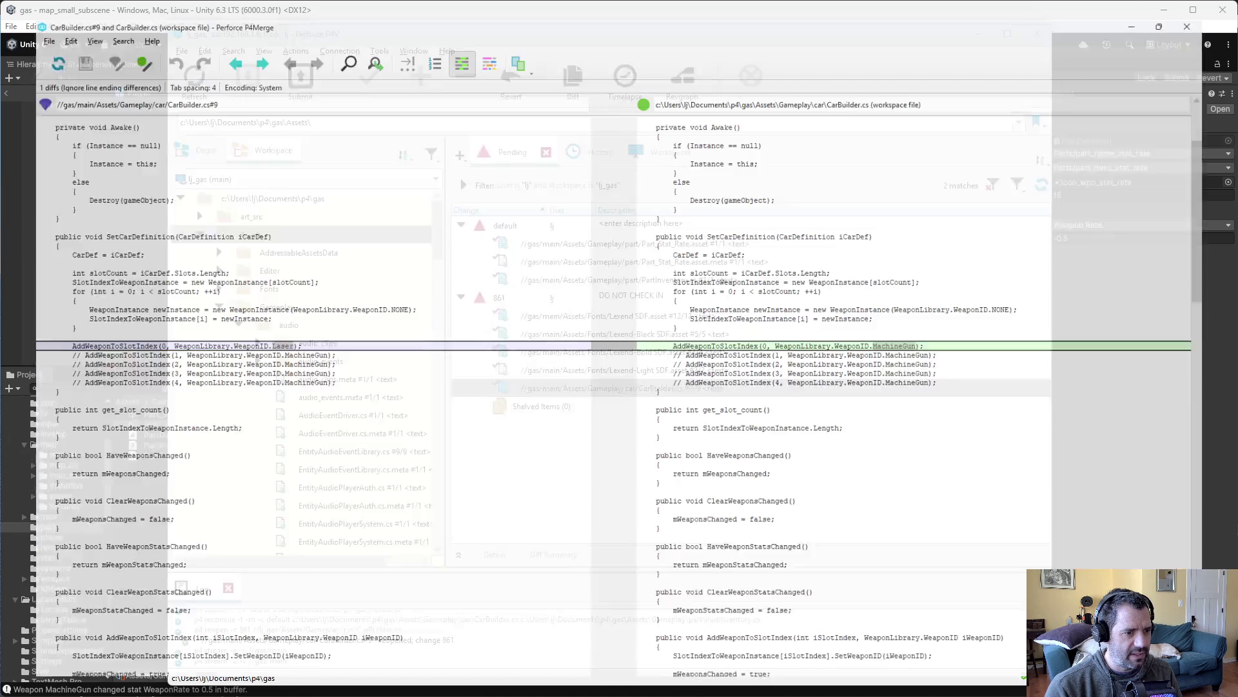
key("alt+F4")
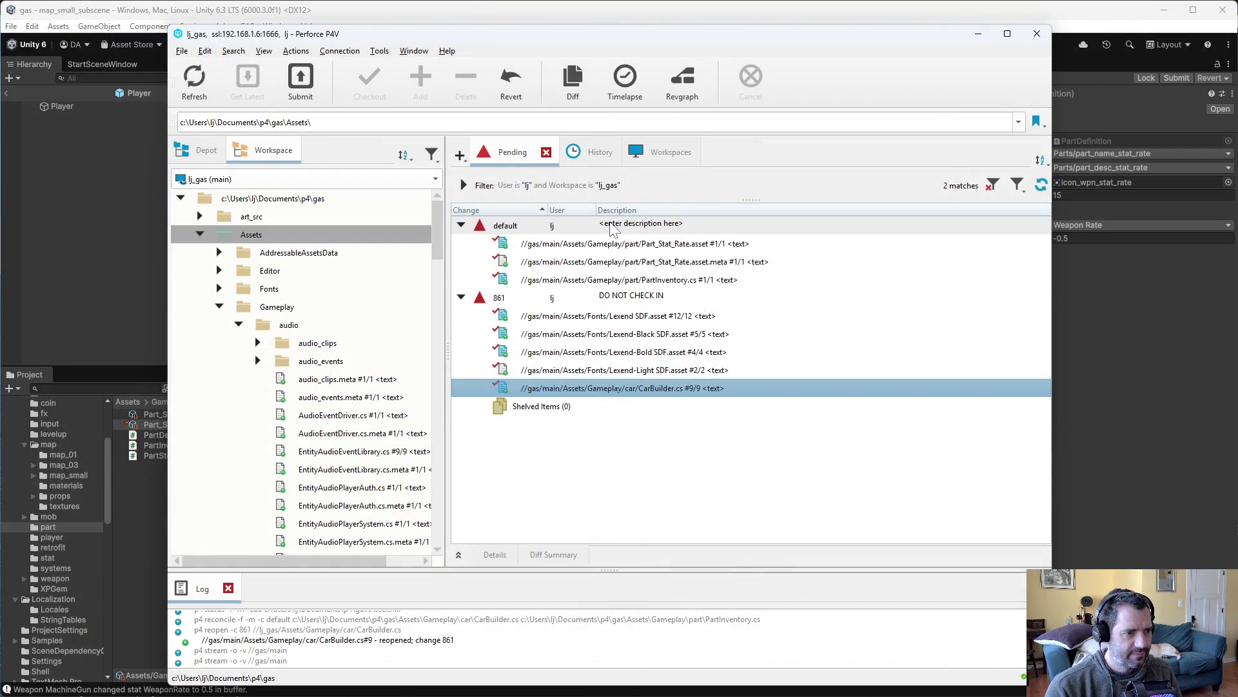
right_click(316, 199)
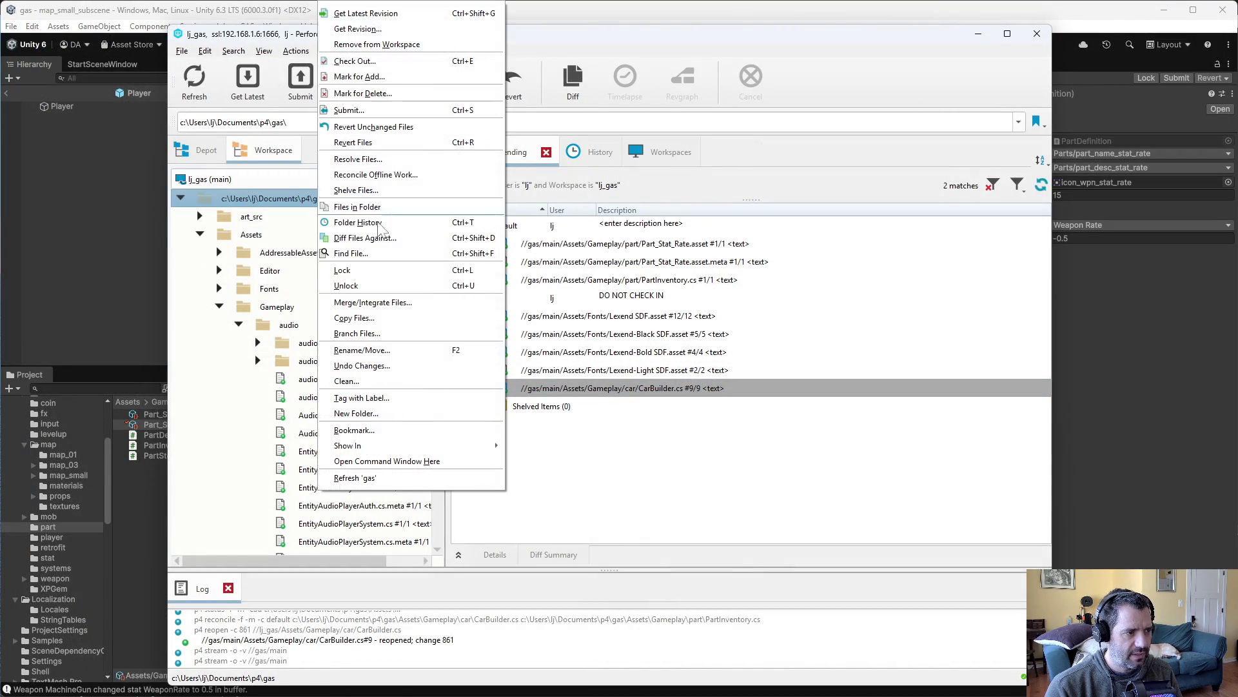
Reconcile the workspace root, then submit the default changelist described 'purchased parts actually apply their player stats'
left_click(367, 175)
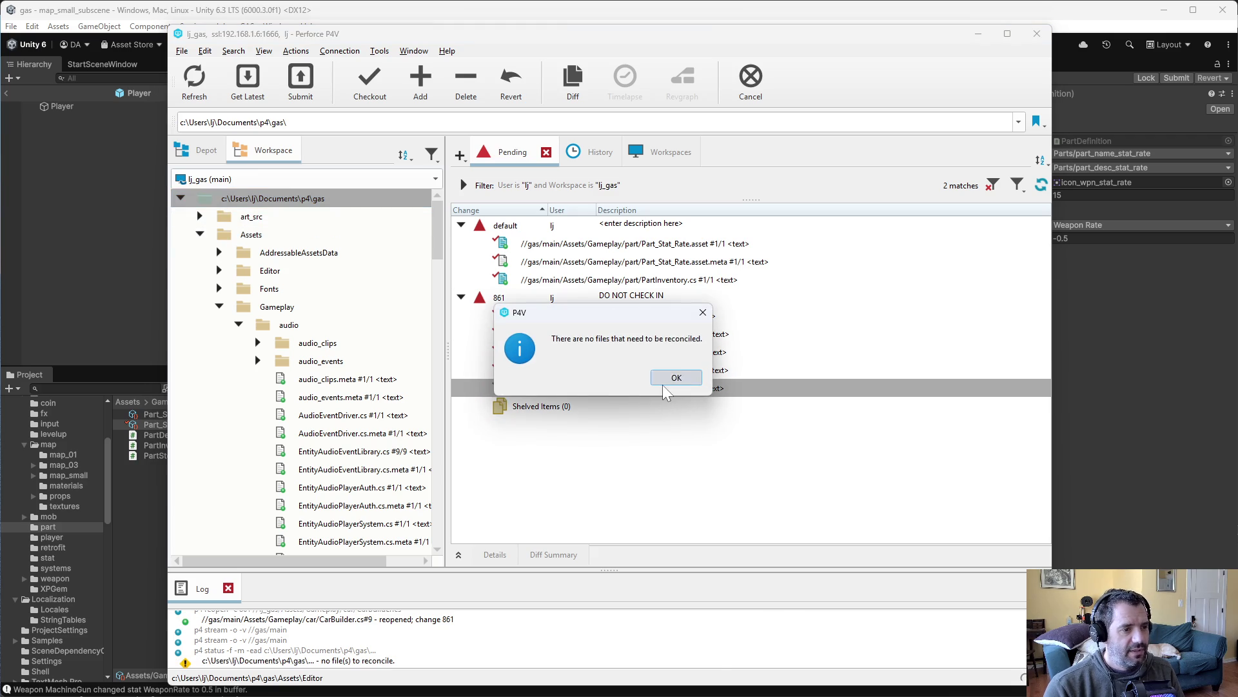
left_click(674, 377)
right_click(577, 226)
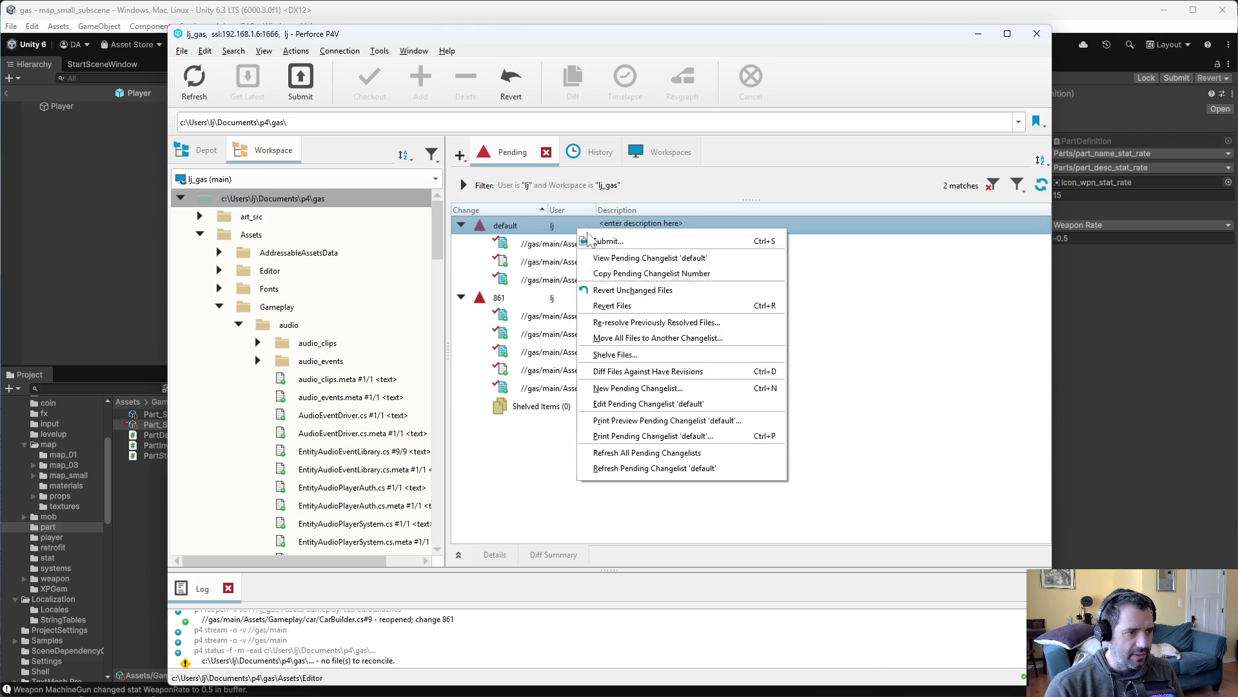
left_click(600, 237)
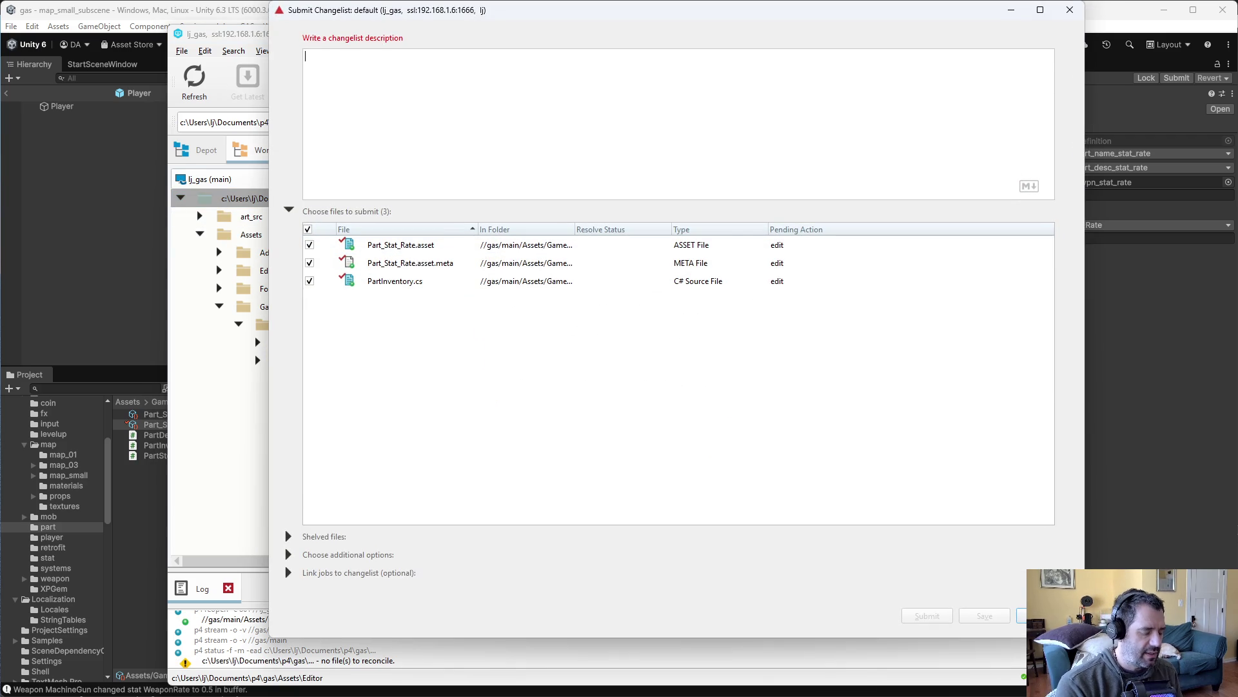
type("purchased parts actually aply")
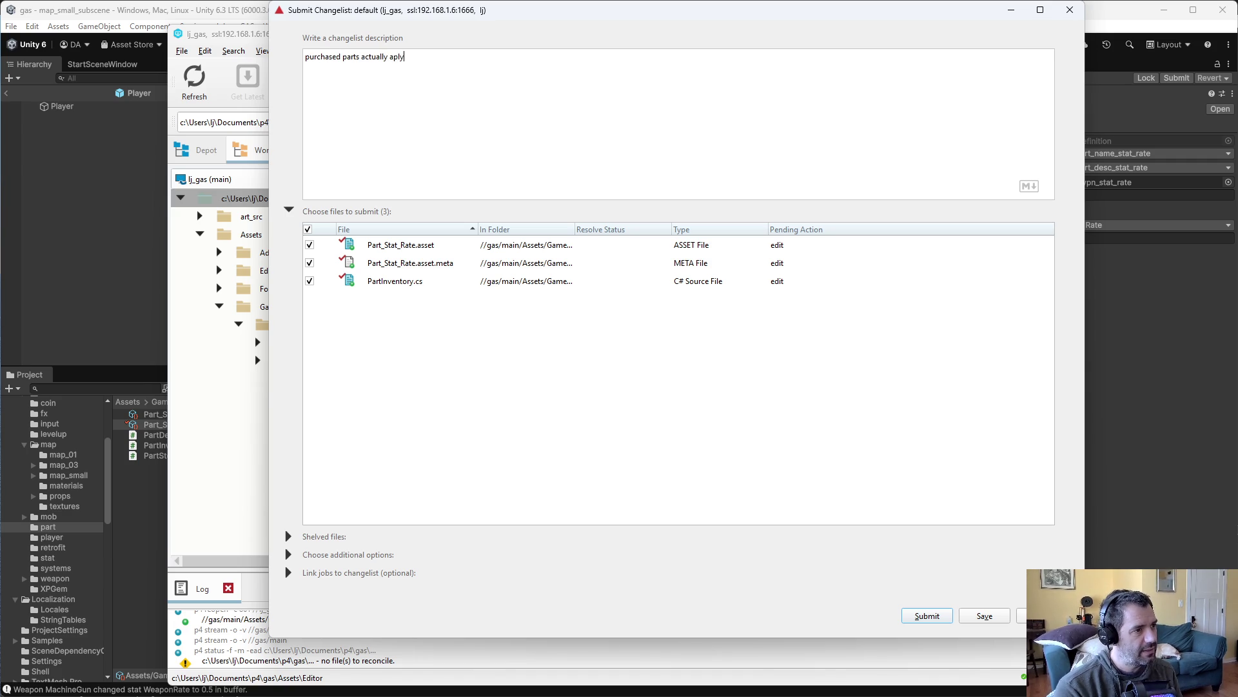
type("y thei")
type(" player stats")
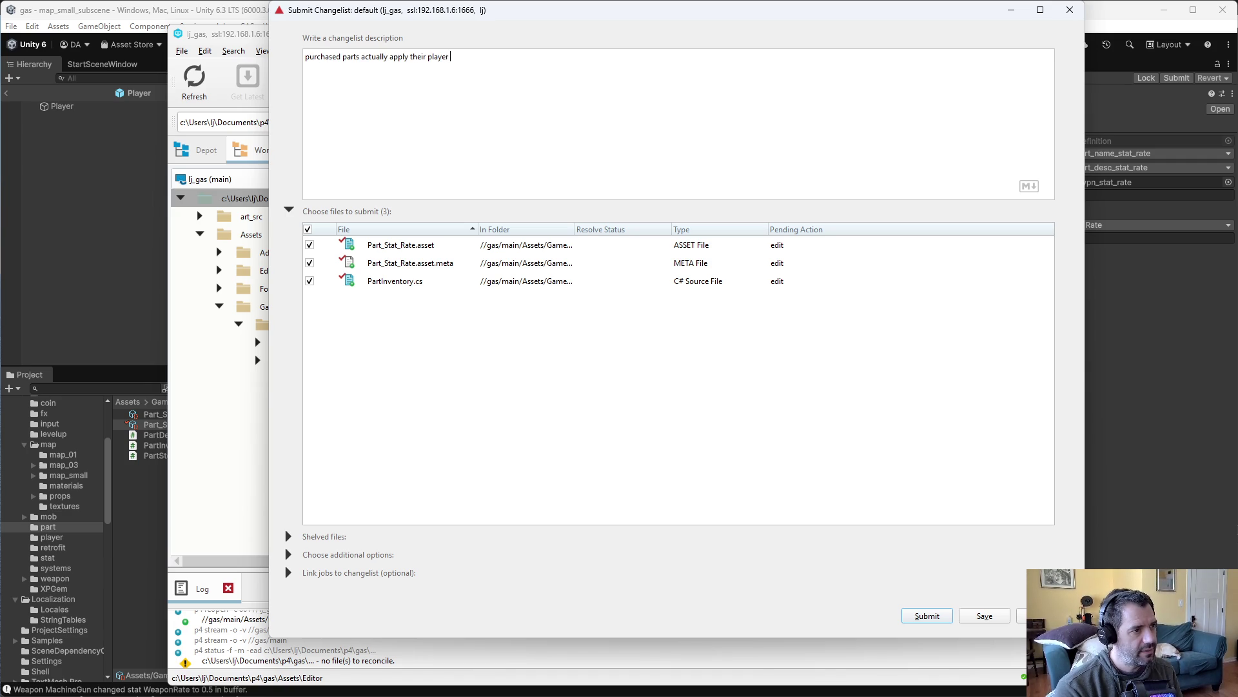
left_click(932, 617)
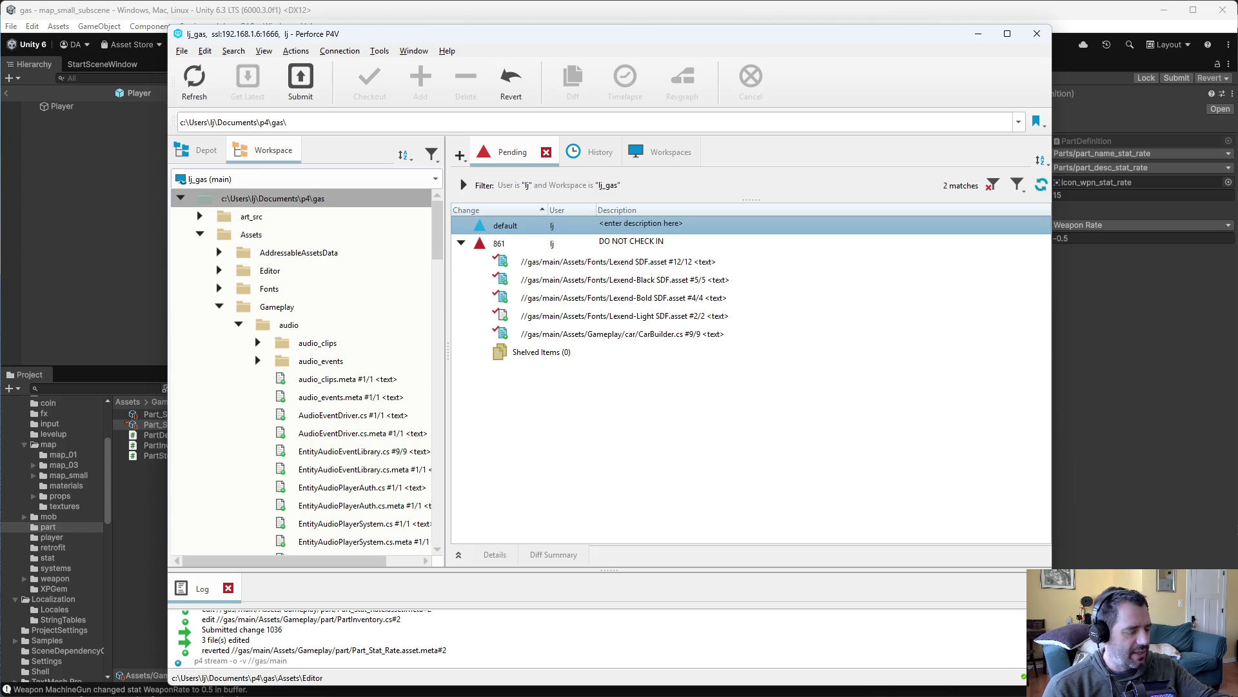
Back in Unity, inspect Part_Stat_Damage, then play and pause the game at Level 1
left_click(1141, 338)
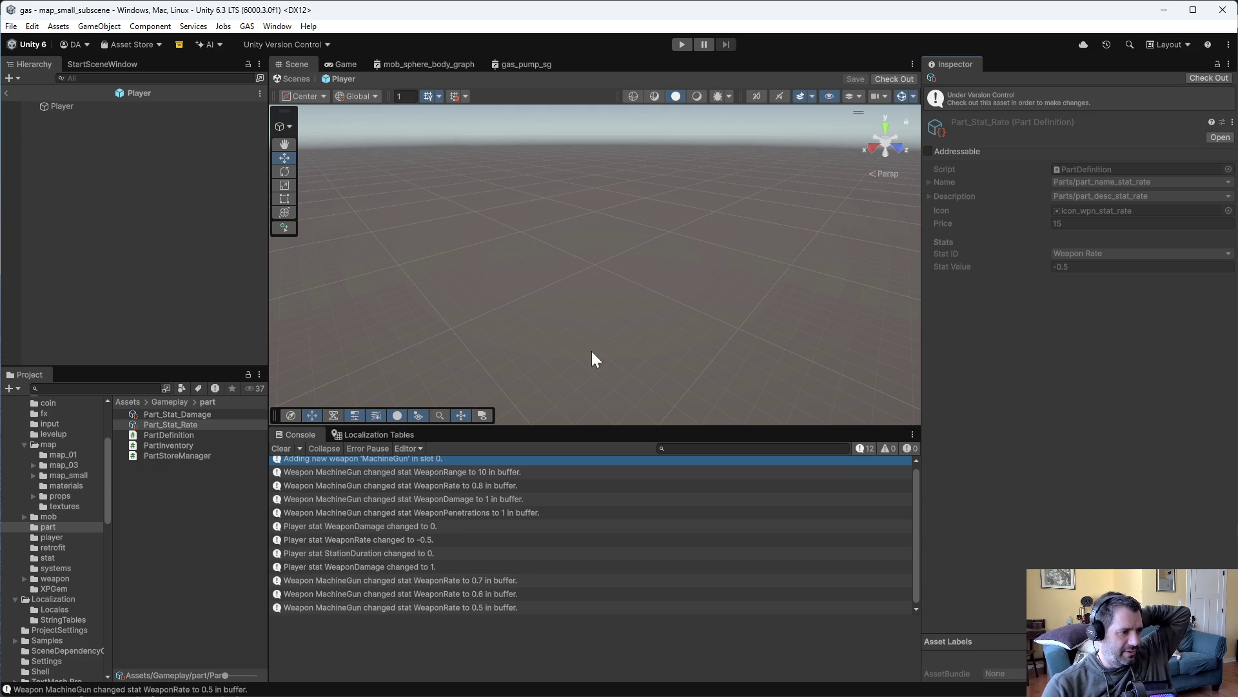
left_click(213, 418)
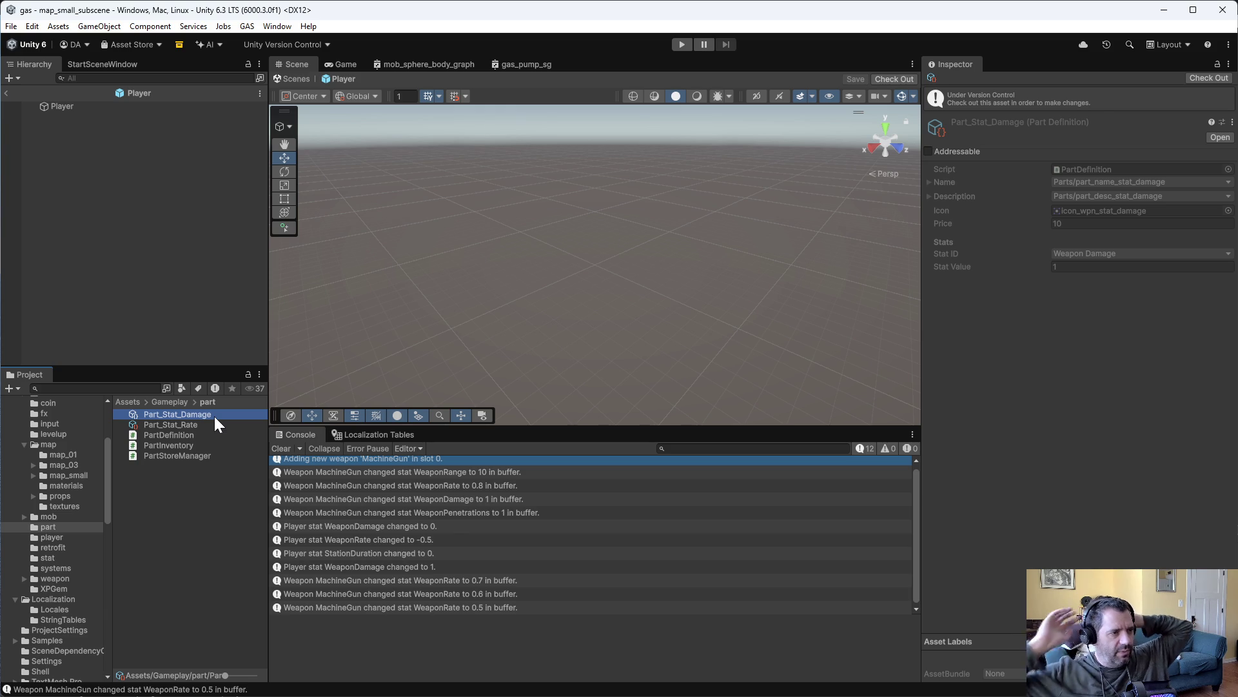
left_click(683, 45)
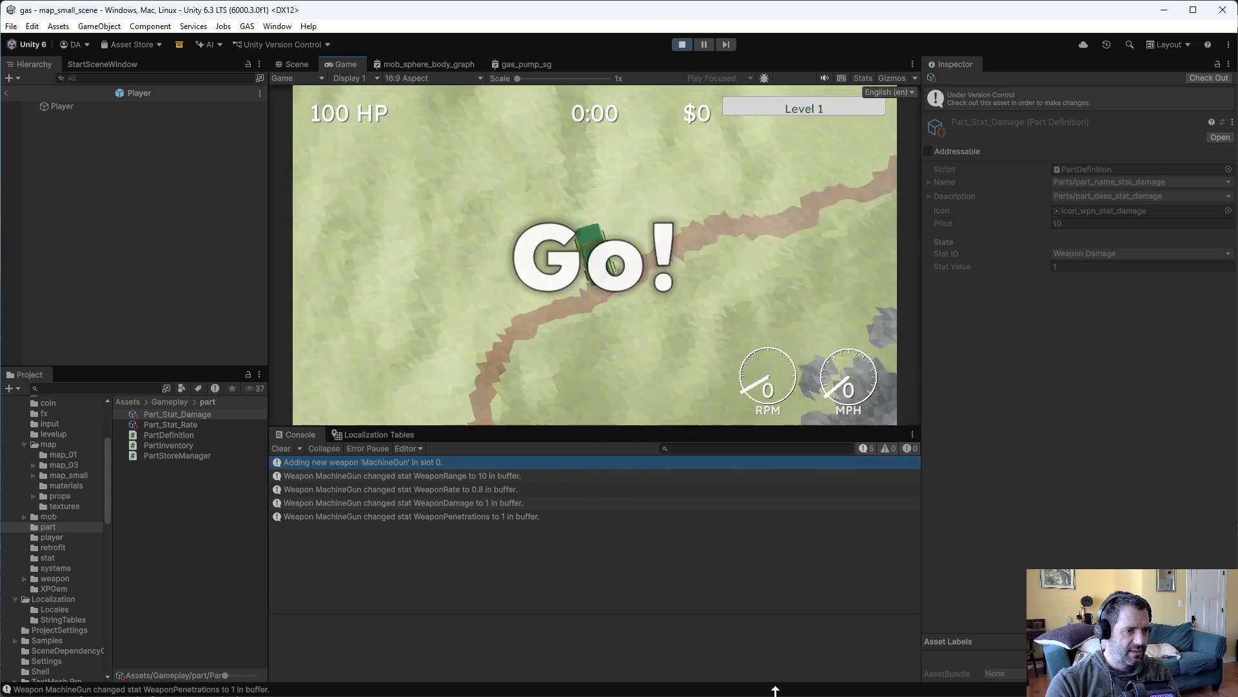
left_click(704, 44)
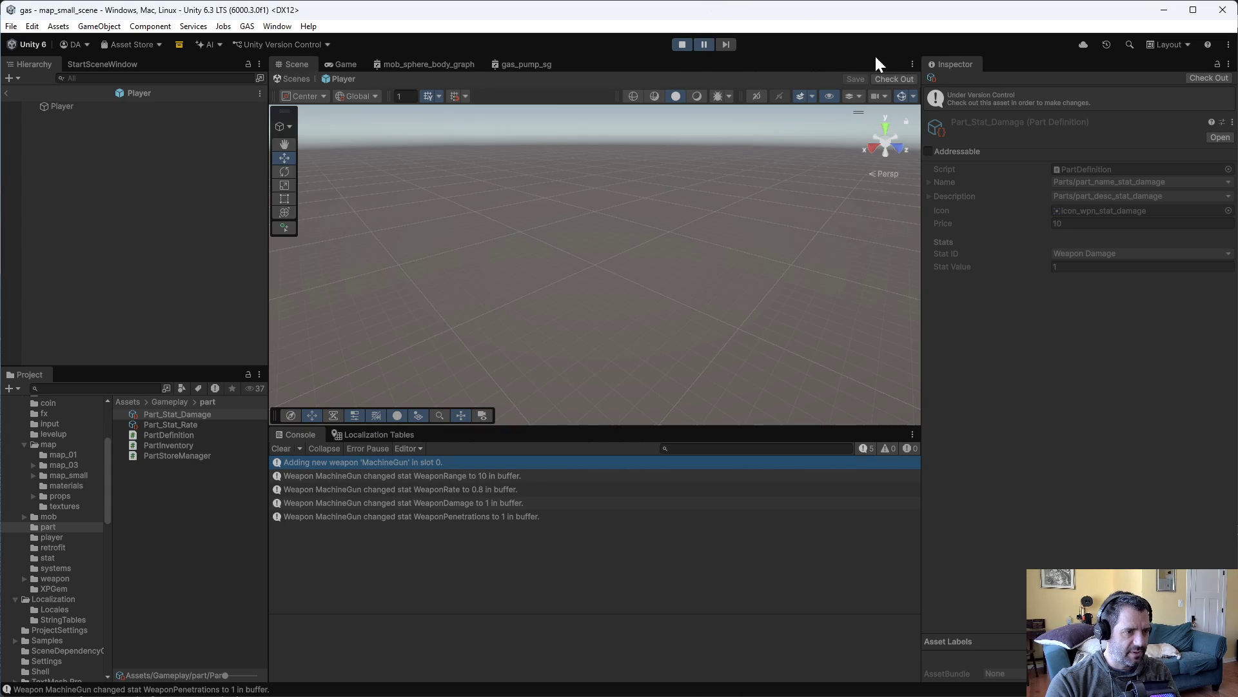
left_click(337, 64)
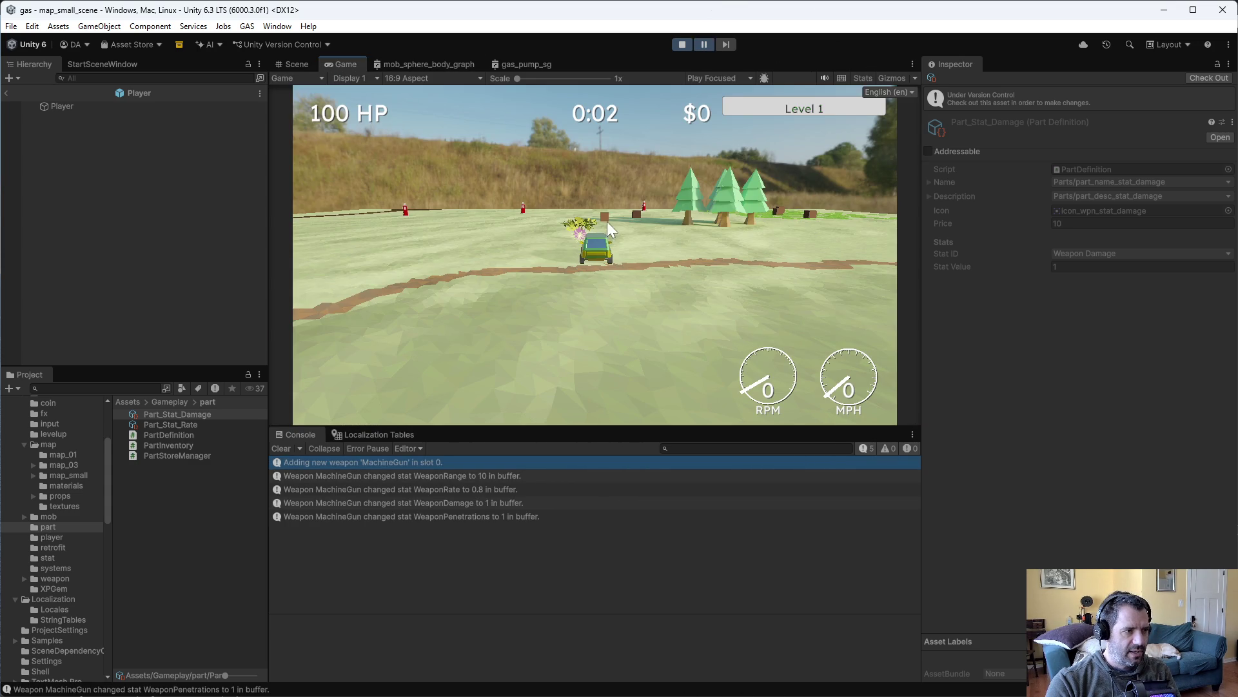